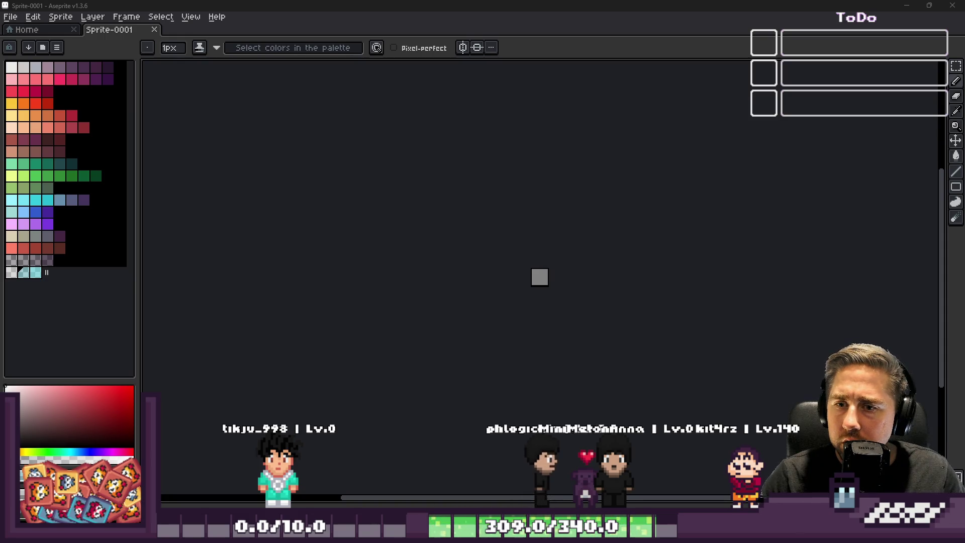
Step: Pick a light grey colour and draw the top edge of the right-half outline
scroll(502, 291, "up", 8)
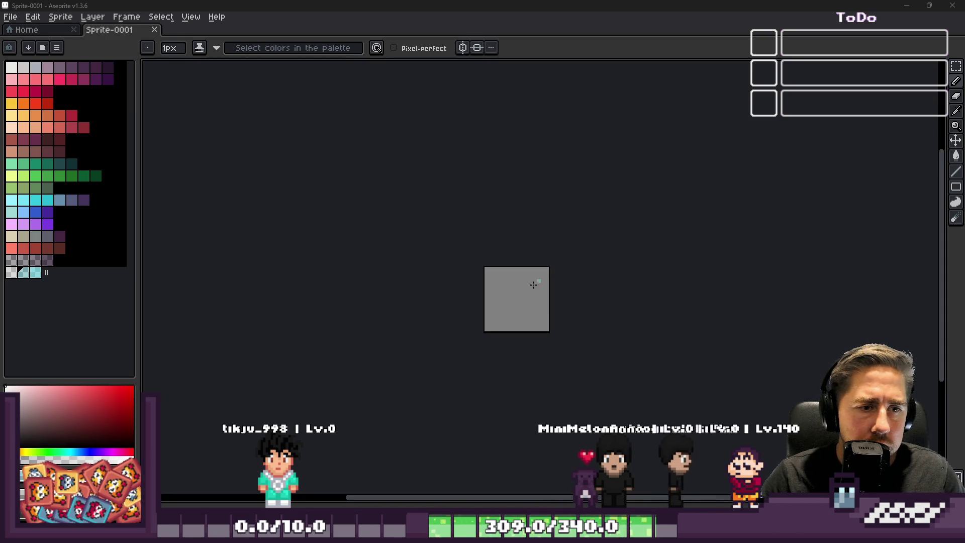
left_click(39, 21)
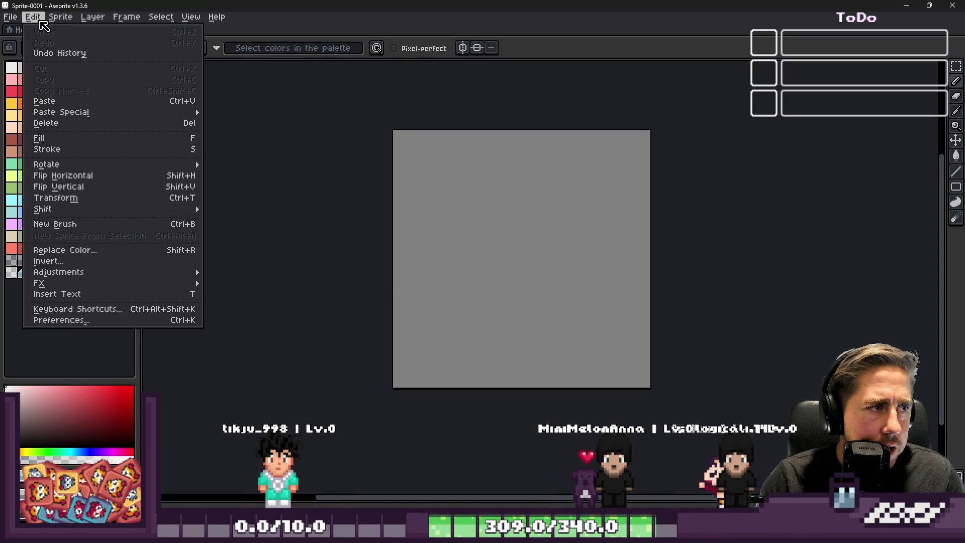
left_click(39, 19)
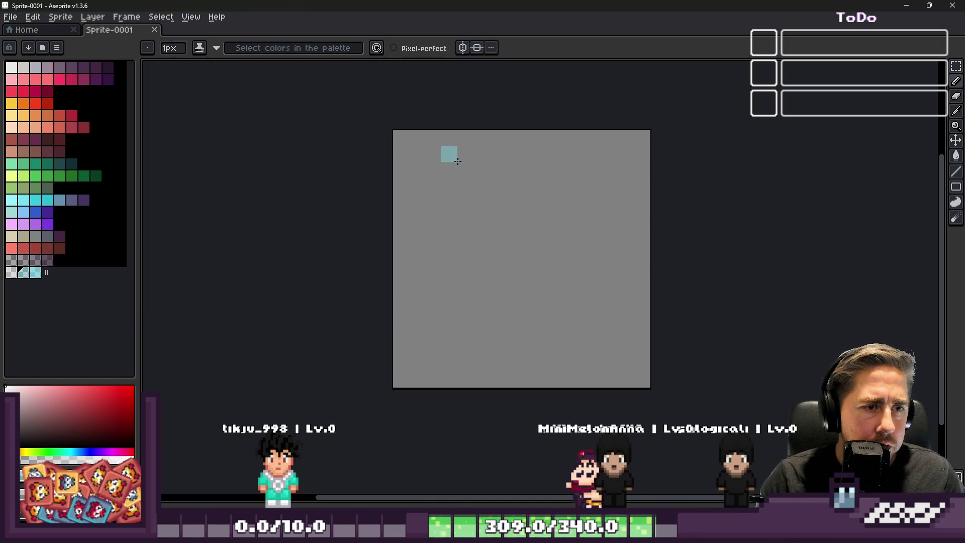
left_click(24, 66)
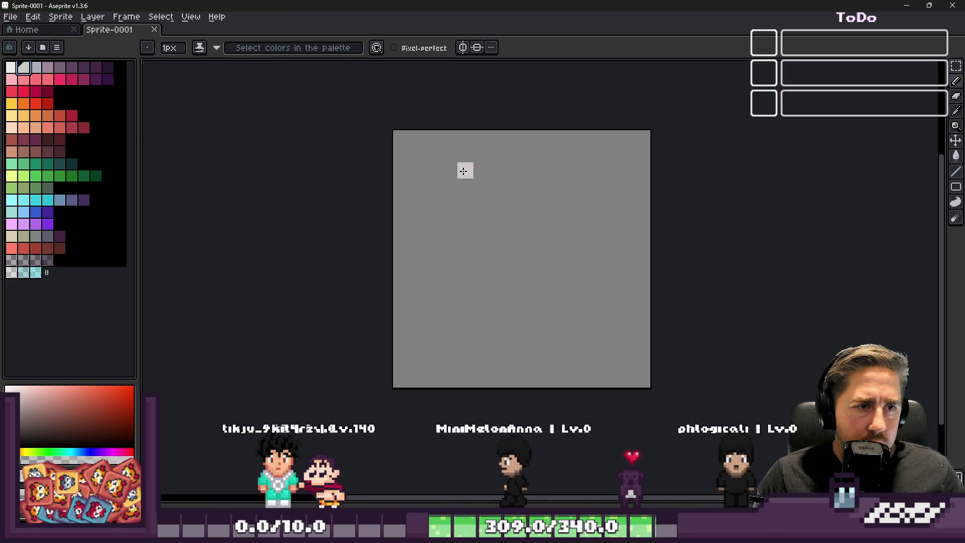
mouse_move(448, 152)
left_mouse_down()
mouse_move(549, 150)
mouse_move(594, 172)
mouse_move(623, 207)
left_mouse_up()
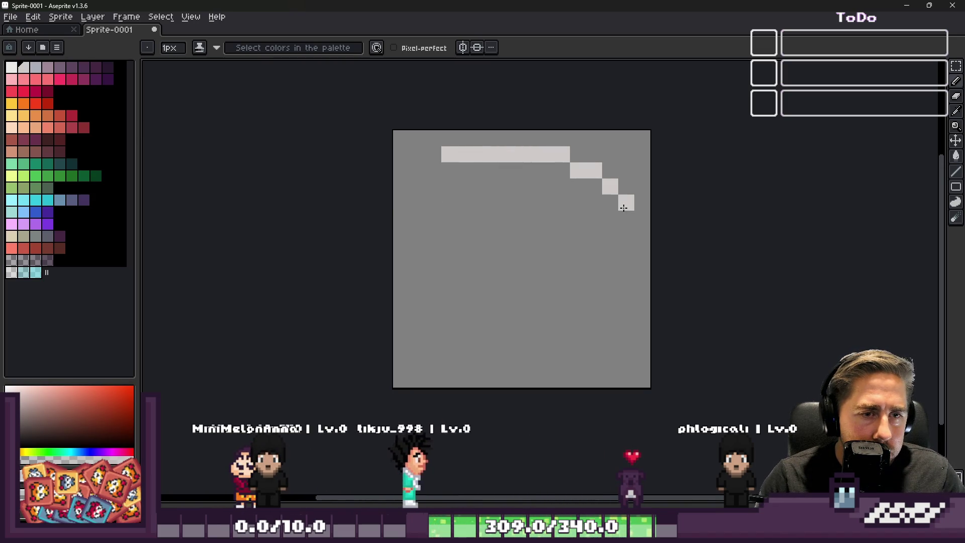
Step: Add the corner step, draw the right side and bottom edge, and erase the extra step row
key("ctrl+z")
left_click(628, 194)
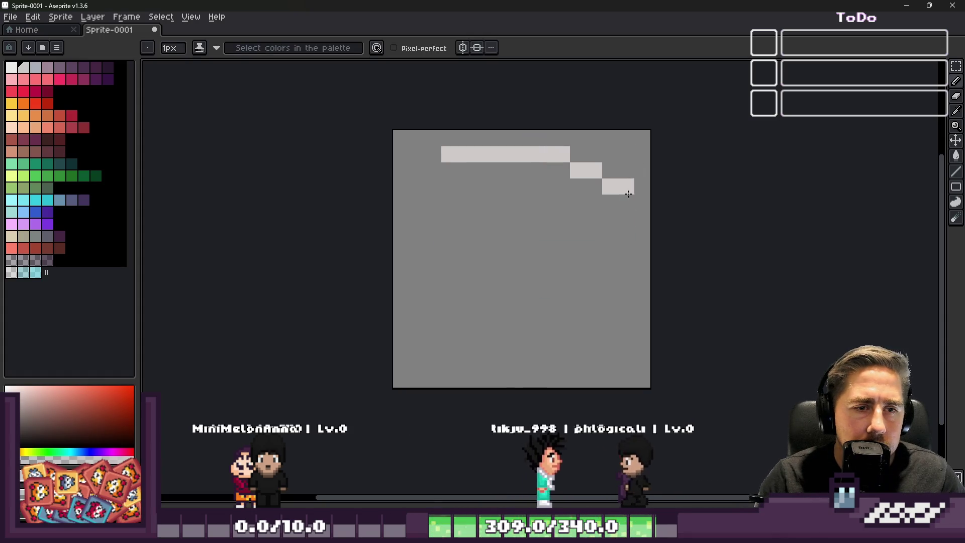
left_click_drag(631, 225, 637, 279)
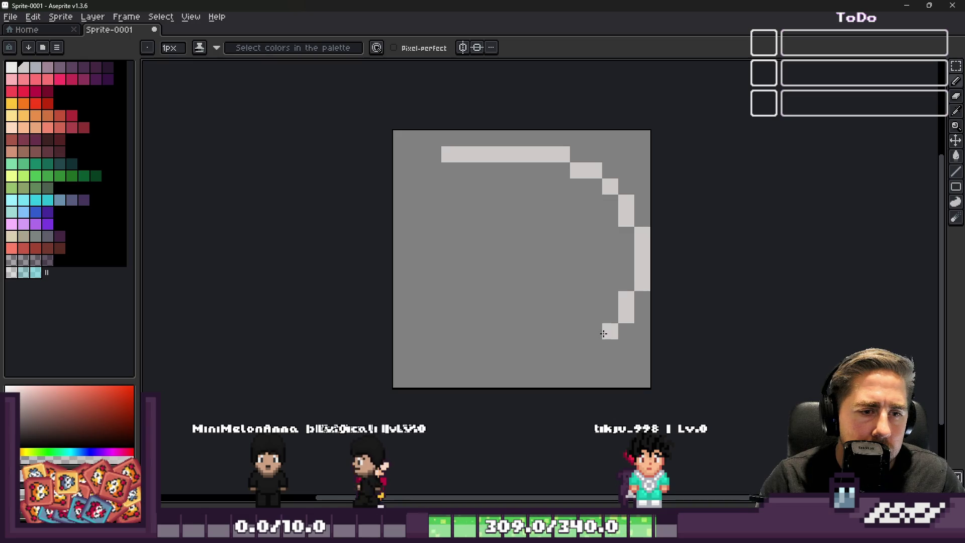
mouse_move(549, 358)
left_mouse_down()
mouse_move(473, 358)
mouse_move(467, 347)
mouse_move(478, 346)
mouse_move(449, 359)
mouse_move(483, 360)
left_mouse_up()
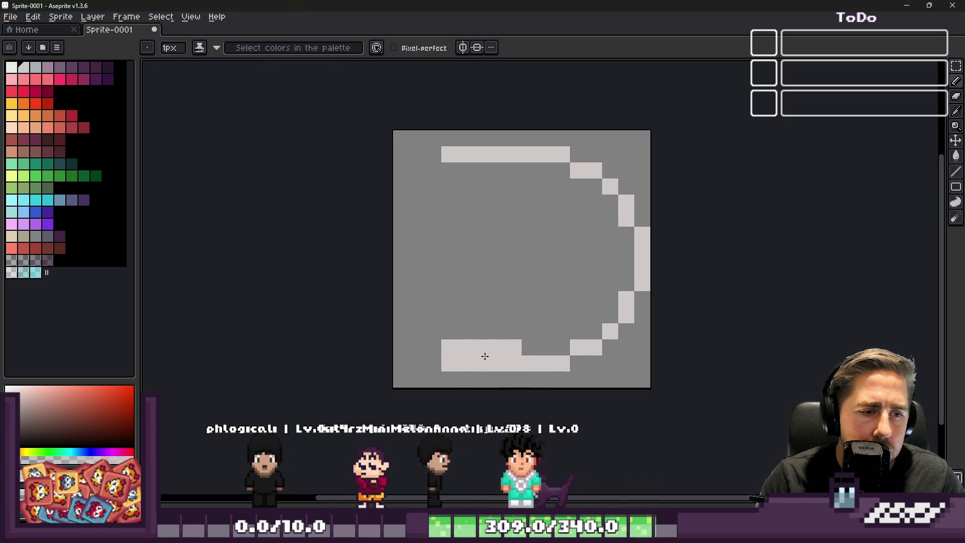
key("e")
left_click_drag(490, 307, 445, 297)
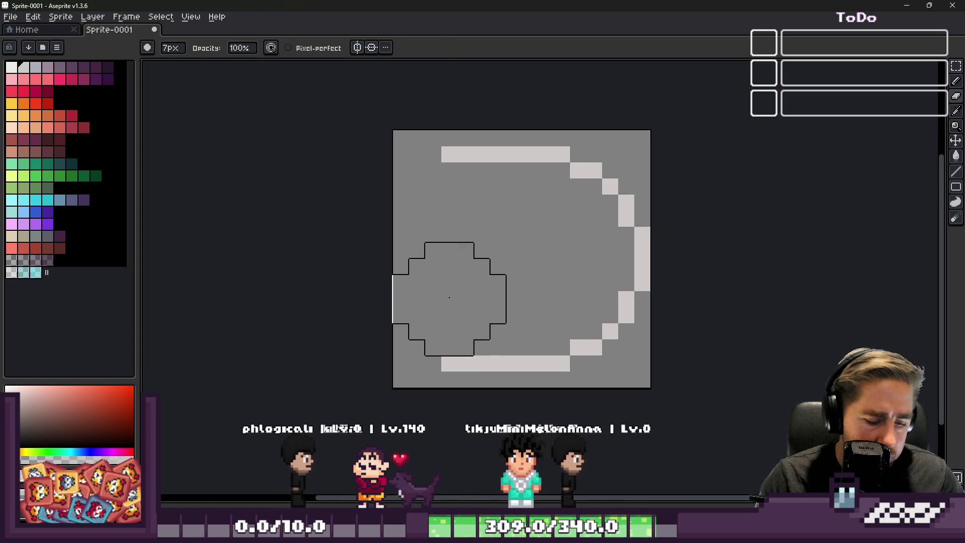
Step: Copy the right half, flip it horizontally and place it on the left to close the ring
key("m")
left_click_drag(490, 130, 653, 389)
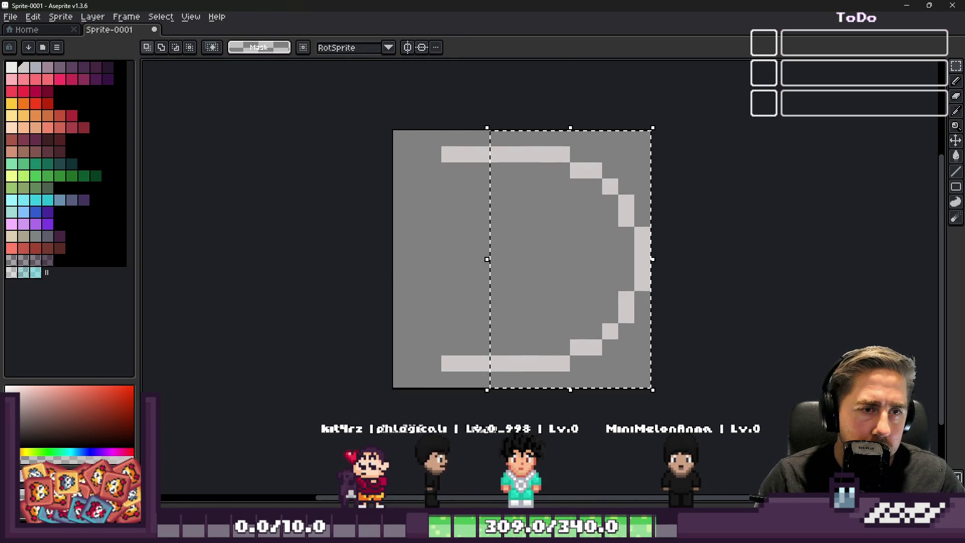
key("ctrl+c")
key("ctrl+v")
key("shift+h")
mouse_move(628, 334)
left_mouse_down()
mouse_move(454, 311)
mouse_move(481, 311)
left_mouse_up()
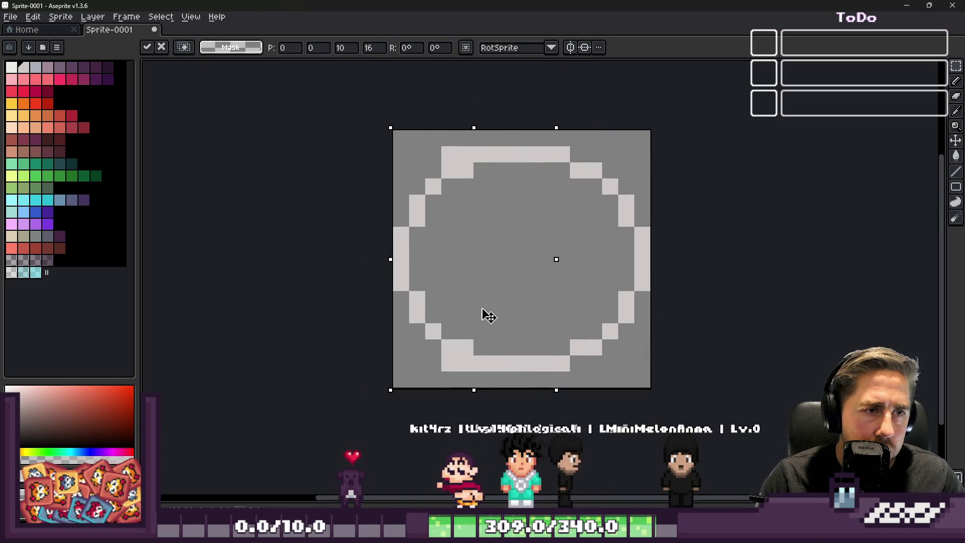
key("Return")
key("ctrl+d")
key("e")
key("b")
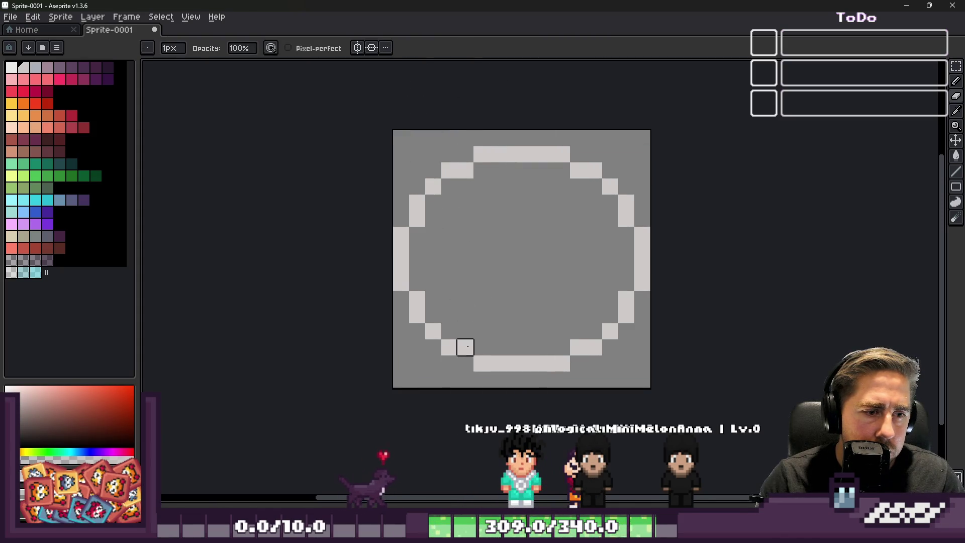
Step: Duplicate the ring's bottom half and shift it upward a couple of pixels
key("m")
left_click_drag(390, 256, 653, 390)
key("ctrl+c")
key("ctrl+v")
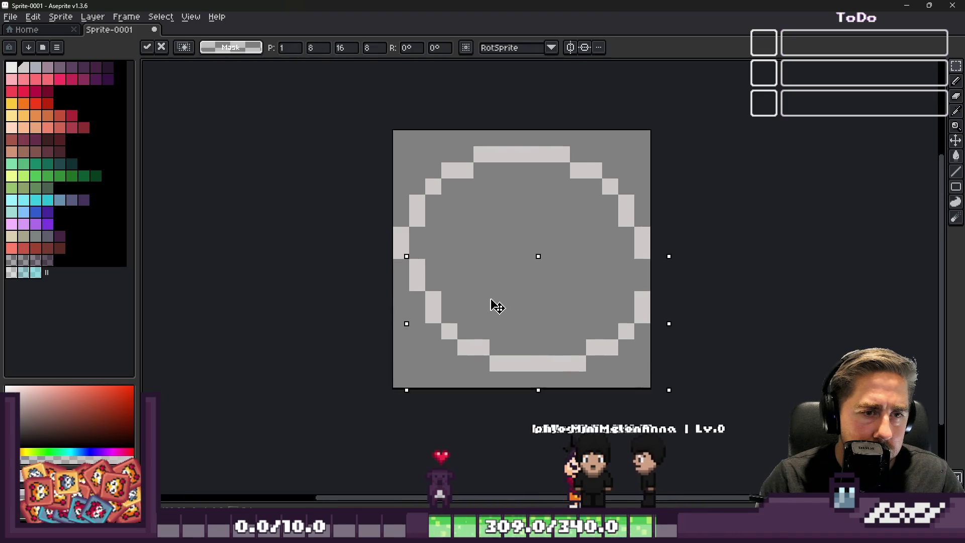
left_click_drag(481, 299, 482, 283)
key("Return")
key("ctrl+d")
mouse_move(369, 282)
left_mouse_down()
mouse_move(618, 365)
mouse_move(658, 364)
left_mouse_up()
left_click_drag(369, 298, 642, 366)
left_click_drag(508, 317, 508, 302)
key("ctrl+d")
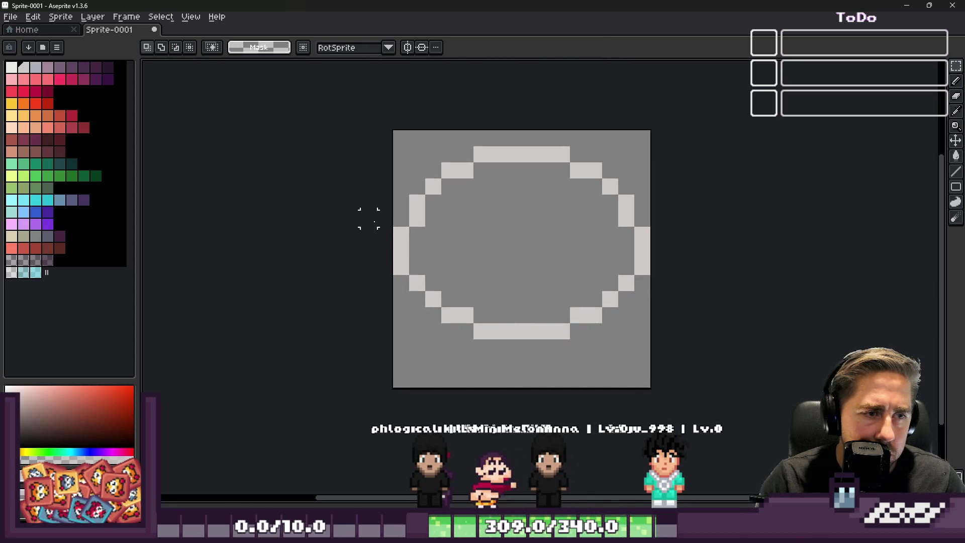
Step: Raise the lower rows and arc further to flatten the ring into a wide oval
left_click_drag(369, 218, 646, 355)
left_click_drag(486, 267, 487, 250)
key("ctrl+d")
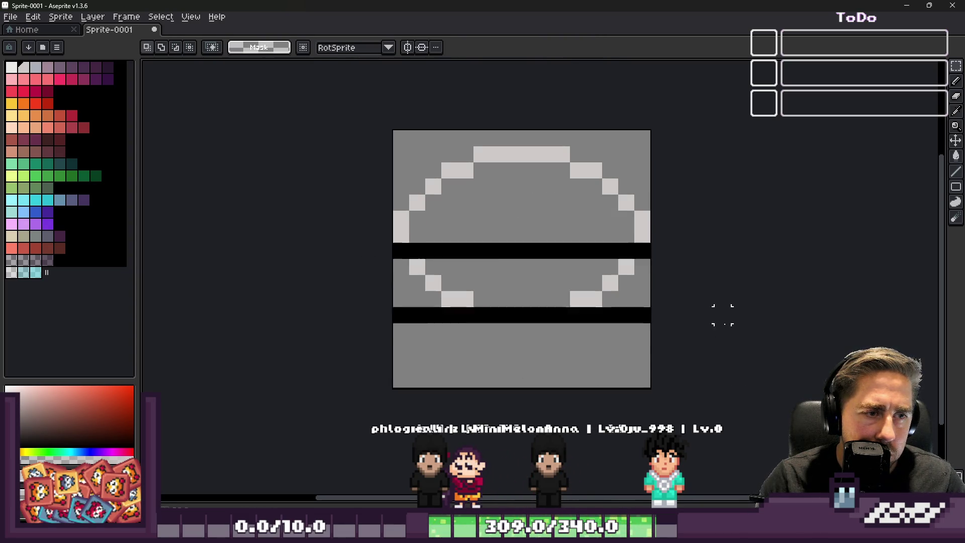
left_click_drag(690, 315, 390, 224)
mouse_move(542, 295)
left_mouse_down()
mouse_move(538, 280)
mouse_move(537, 289)
left_mouse_up()
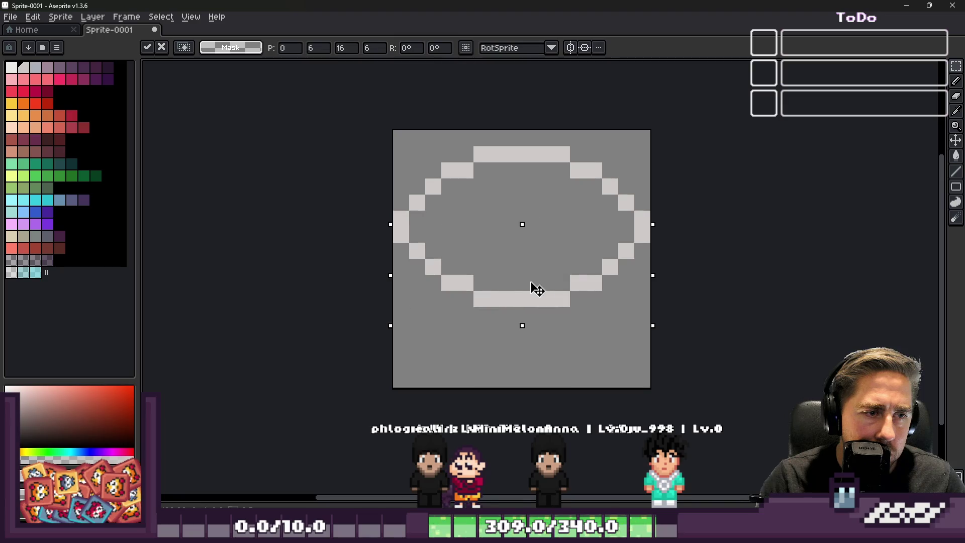
key("ctrl+d")
scroll(555, 280, "down", 5)
scroll(525, 195, "up", 5)
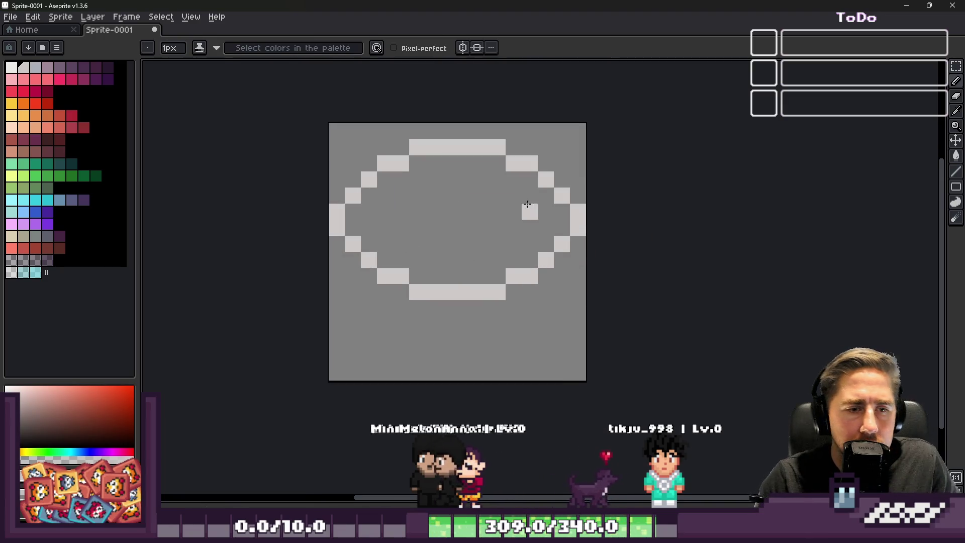
Step: Draw the wheel's right side rim, undoing a stray block on the left edge
left_click_drag(574, 217, 578, 295)
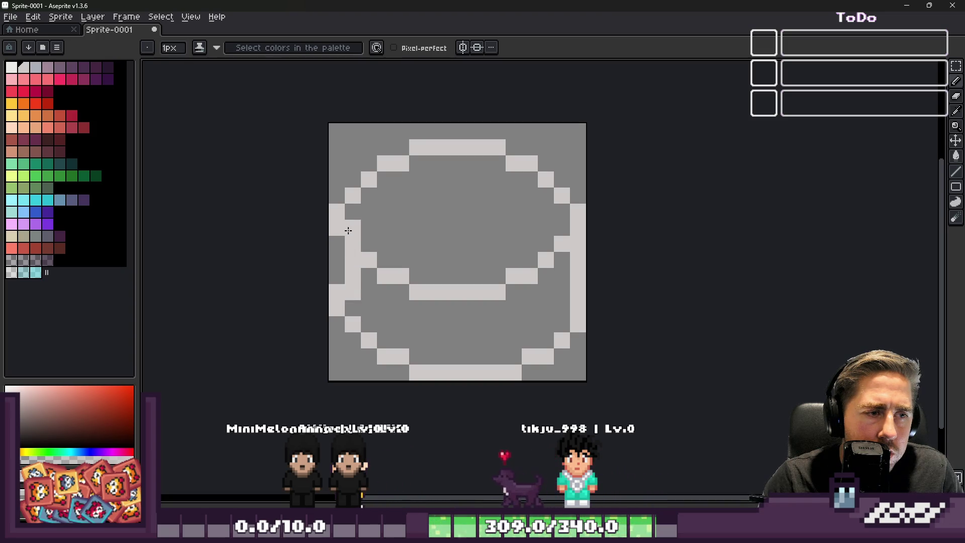
key("ctrl+z")
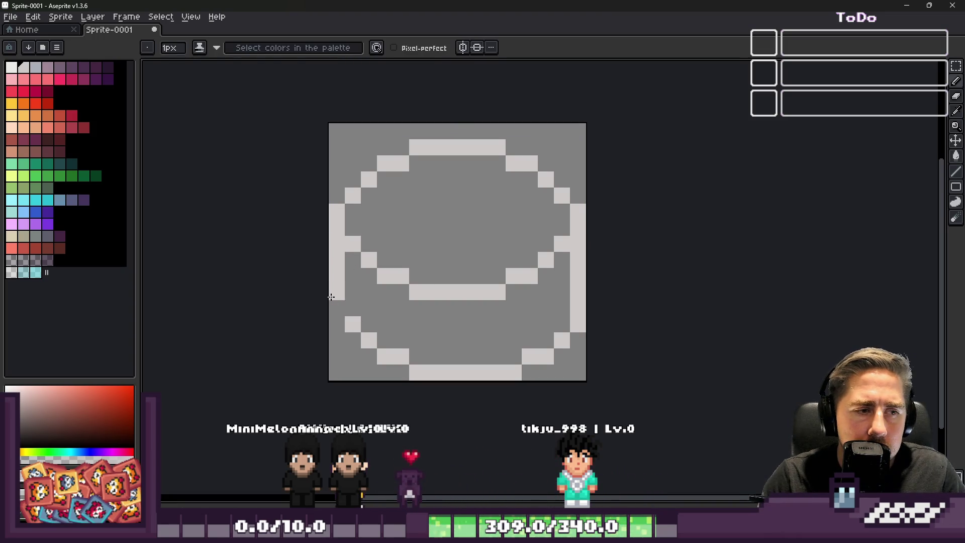
scroll(352, 305, "down", 6)
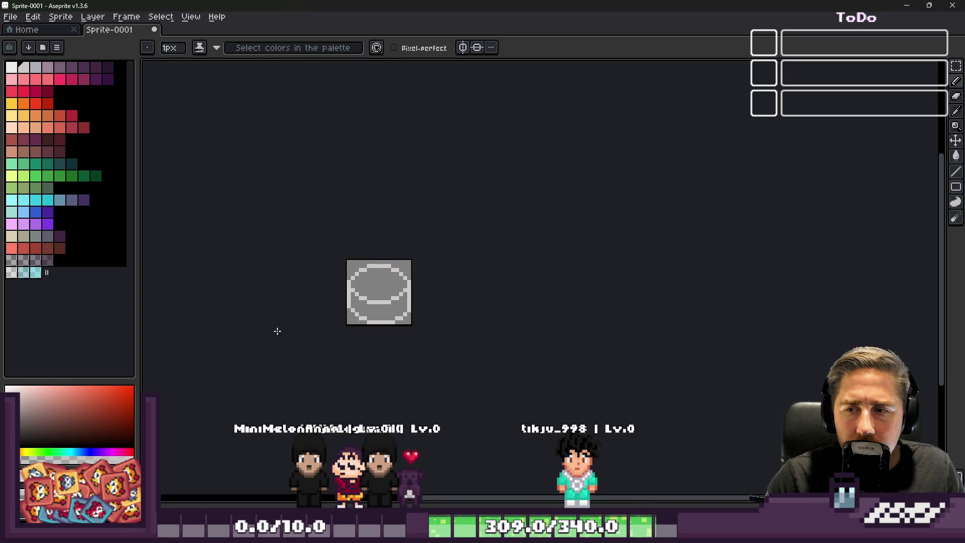
scroll(278, 321, "up", 8)
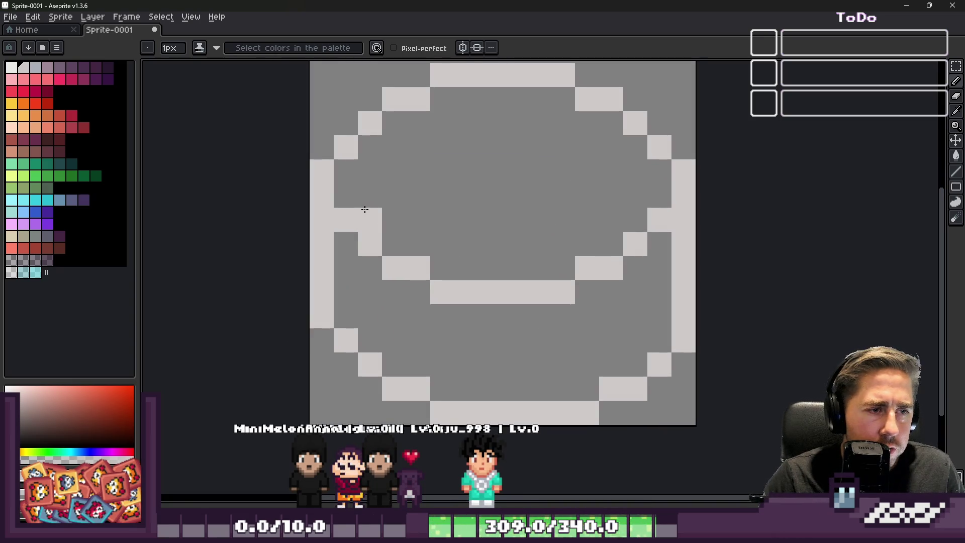
Step: Draw the diagonal and vertical wedge cut lines and erase the stray pixels
left_click_drag(364, 209, 483, 170)
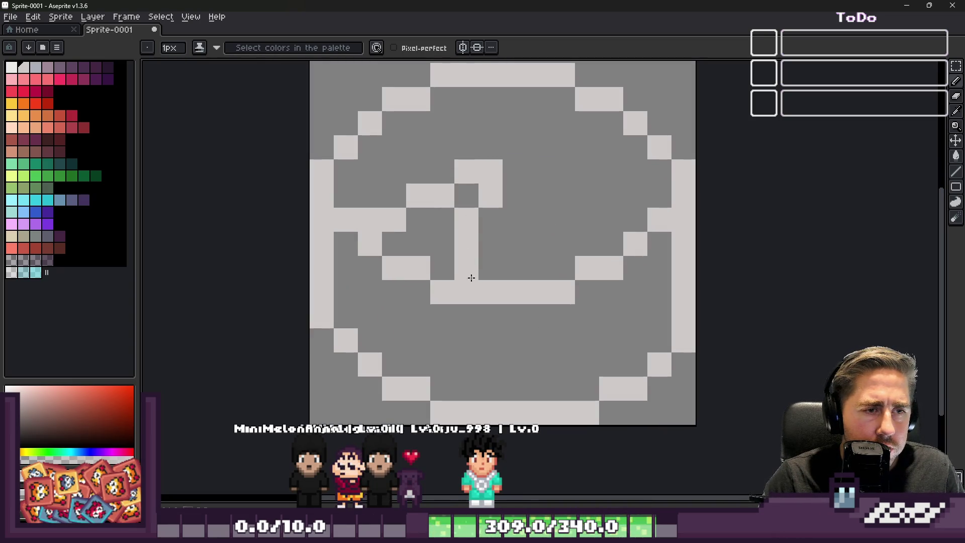
scroll(485, 283, "down", 4)
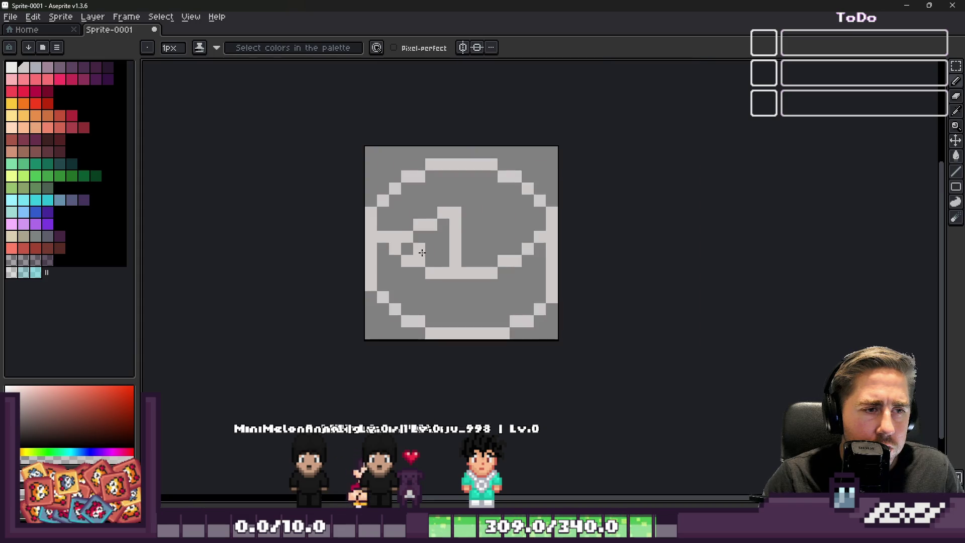
scroll(446, 286, "up", 6)
left_click_drag(514, 308, 514, 393)
key("e")
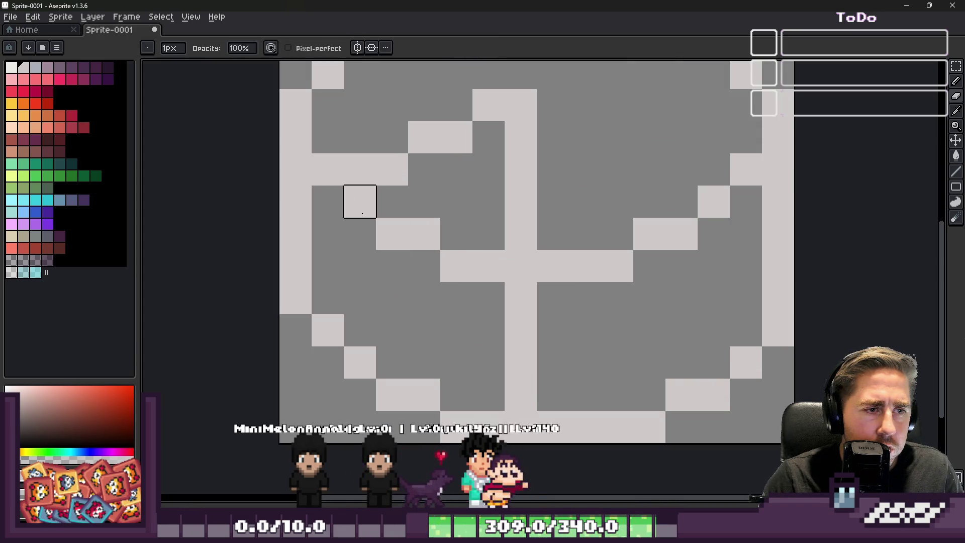
left_click_drag(359, 201, 392, 234)
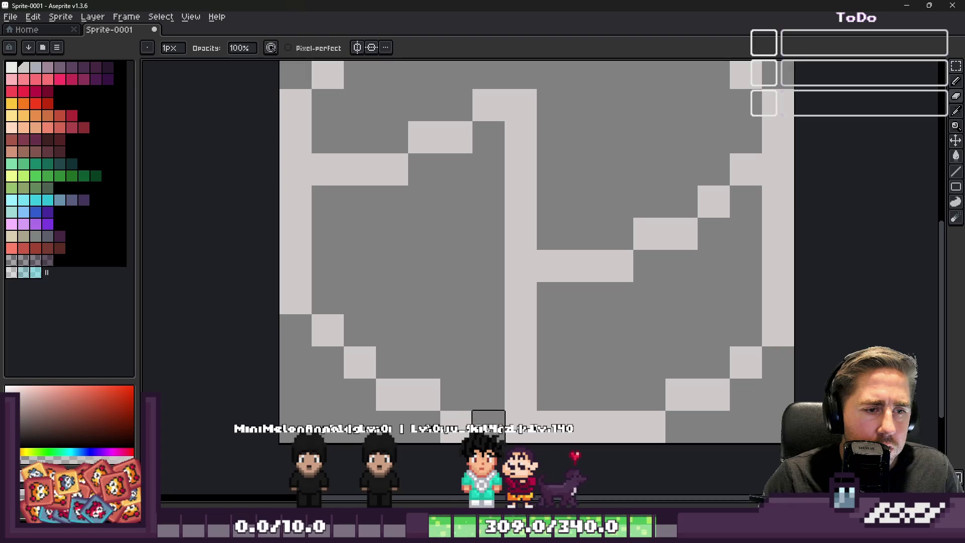
left_click(327, 330)
key("b")
Step: Add a two-pixel wedge bar and touch up individual pixels in the wedge lines
mouse_move(327, 298)
left_mouse_down()
mouse_move(314, 302)
mouse_move(350, 305)
mouse_move(382, 265)
mouse_move(409, 264)
mouse_move(451, 223)
left_mouse_up()
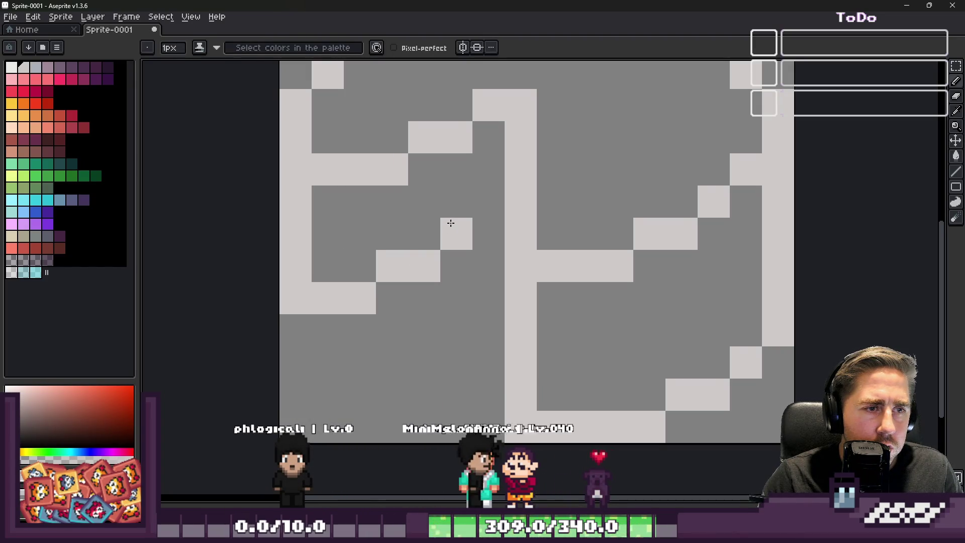
scroll(486, 226, "down", 5)
scroll(481, 203, "up", 5)
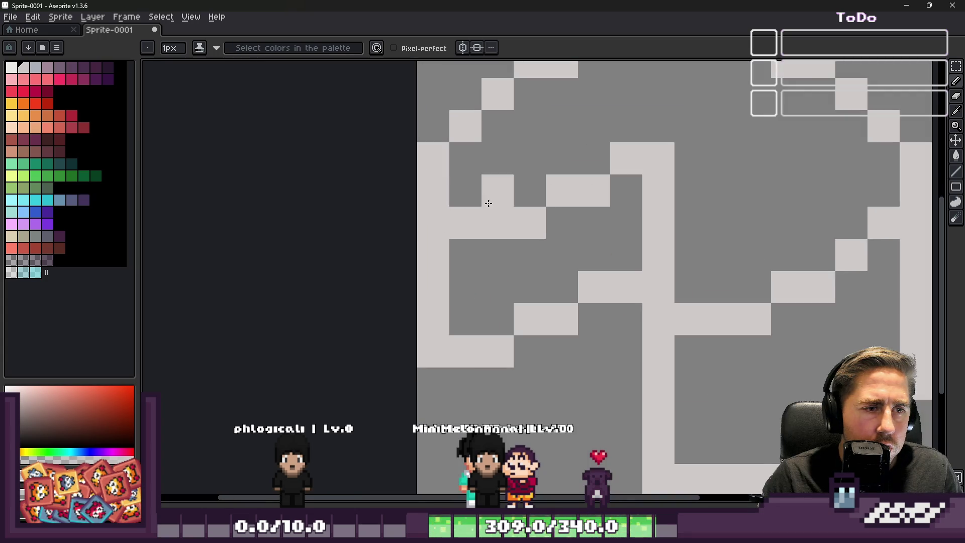
key("e")
left_click(538, 210)
key("b")
left_click(586, 171)
key("e")
left_click(592, 189)
scroll(542, 214, "down", 5)
key("i")
scroll(580, 265, "down", 2)
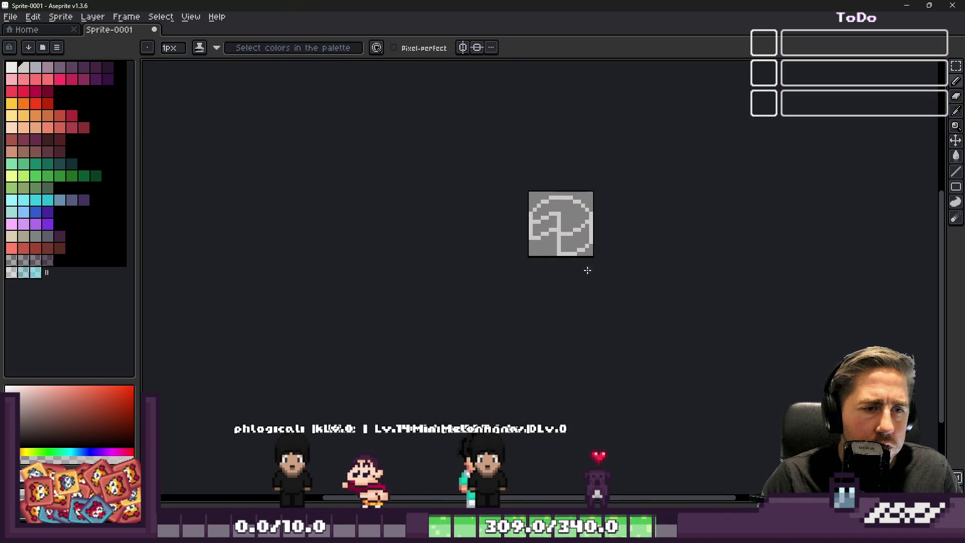
scroll(628, 236, "up", 4)
scroll(623, 218, "up", 2)
scroll(502, 226, "down", 2)
scroll(457, 216, "up", 4)
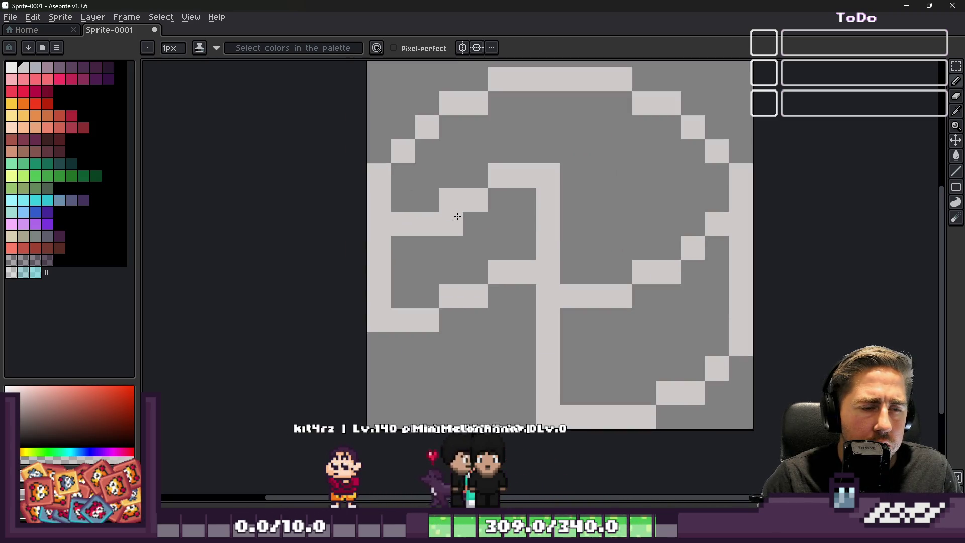
Step: Paint the wedge's top face near-white
left_click(12, 67)
left_click(523, 223)
mouse_move(513, 205)
left_mouse_down()
mouse_move(512, 241)
mouse_move(468, 239)
mouse_move(455, 257)
left_mouse_up()
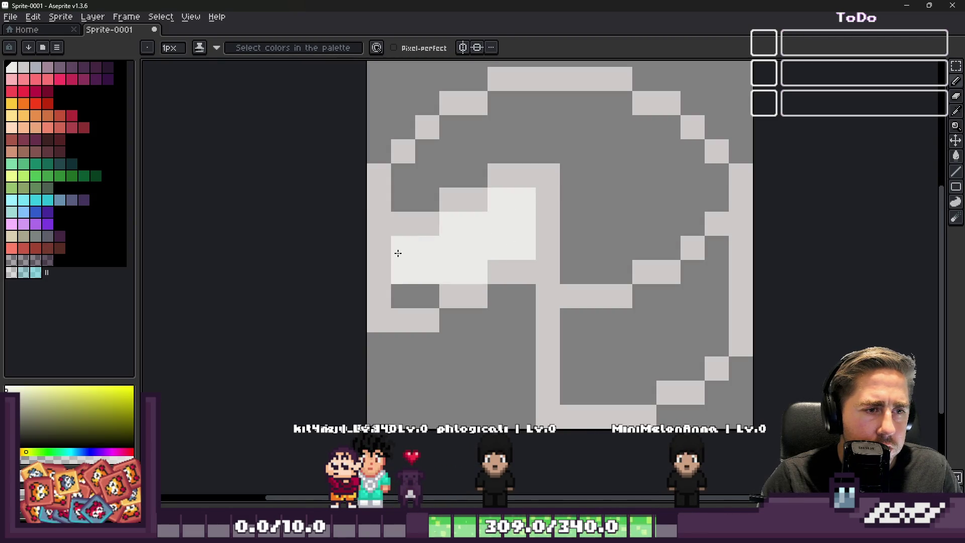
left_click(427, 296)
Step: Recolour the outline bluish-grey and fill the top area light grey with contiguous fill
left_click(375, 205, "alt")
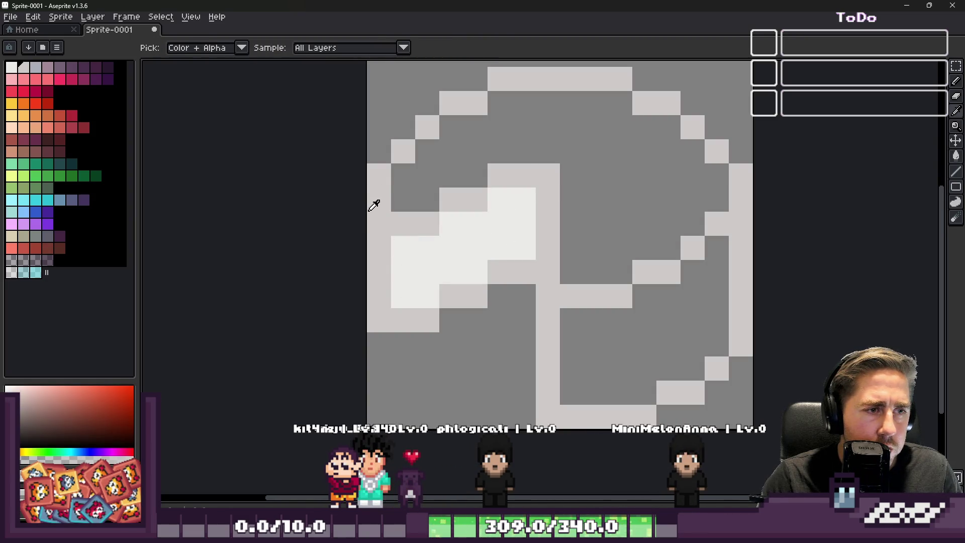
left_click(39, 68)
key("g")
left_click(388, 209)
left_click(11, 94)
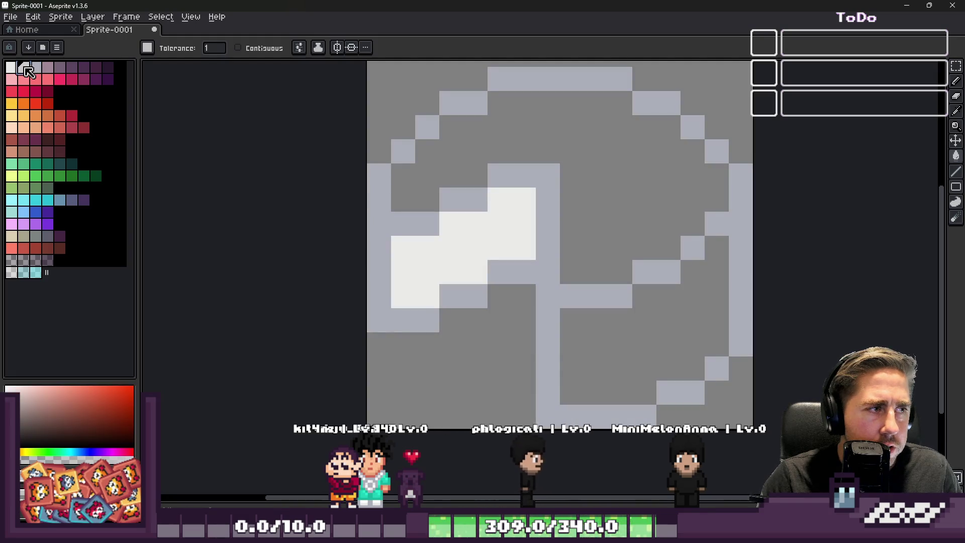
key("v")
key("g")
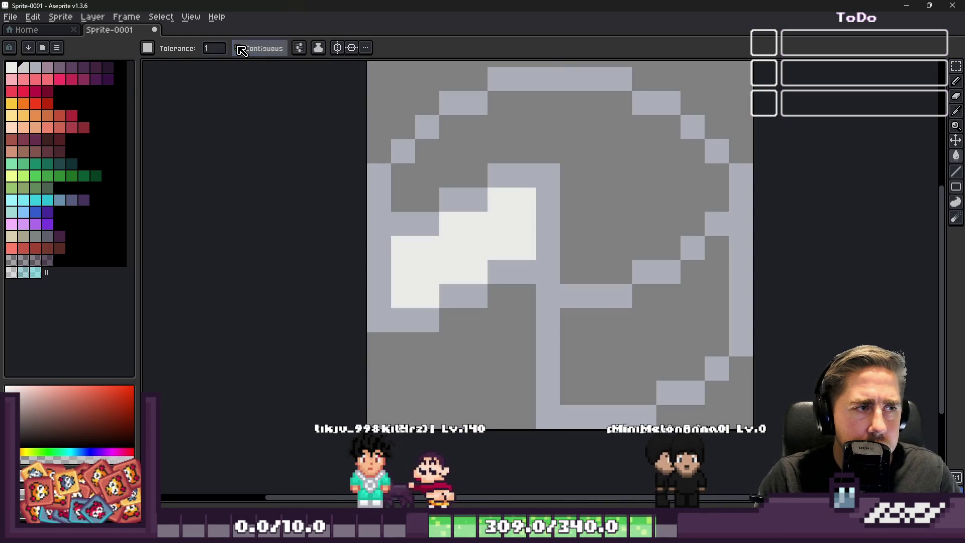
left_click(635, 158)
left_click(628, 351)
Step: Try filling the lower-right face bluish-grey, then undo the fill
key("b")
scroll(547, 233, "down", 3)
scroll(547, 233, "up", 2)
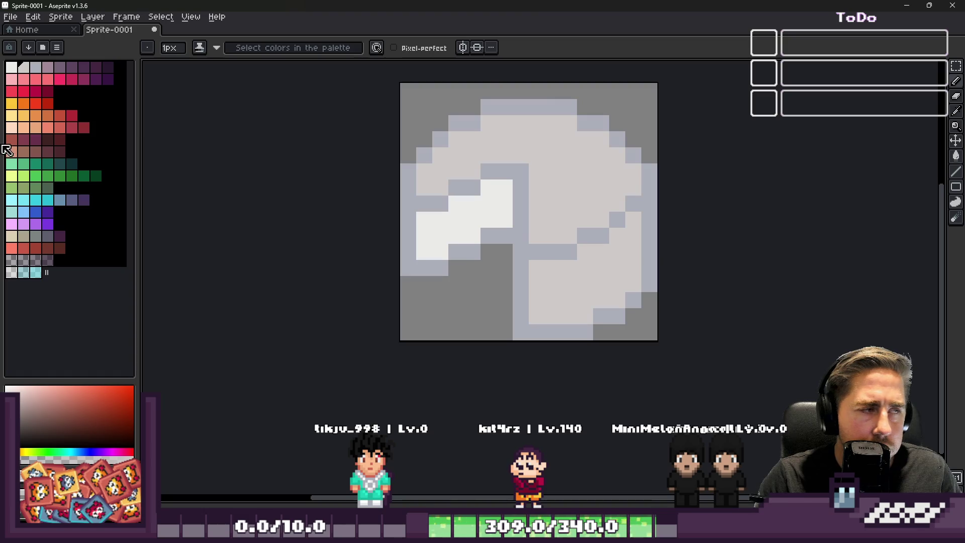
left_click(553, 272, "alt")
key("g")
left_click(571, 274)
scroll(512, 279, "down", 1)
key("h")
scroll(516, 277, "up", 1)
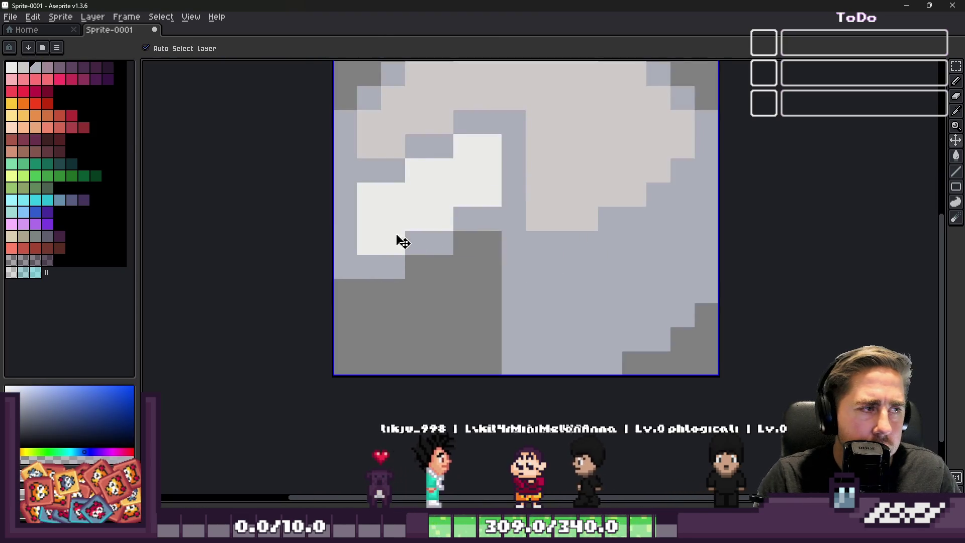
key("ctrl+z")
Step: Turn the left outline region and the bluish-grey outline pixels mauve
left_click(48, 67)
key("g")
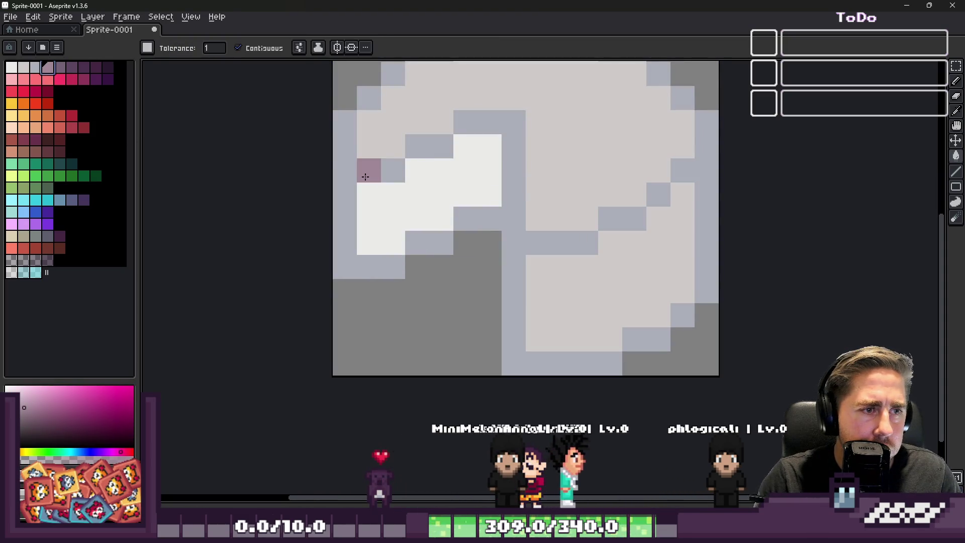
left_click(365, 171)
left_click(503, 204)
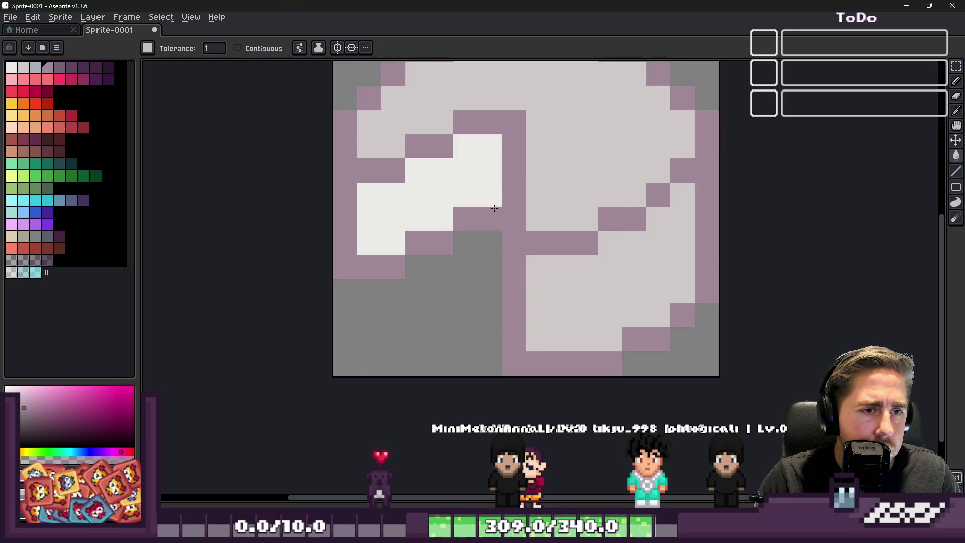
Step: Fill the lower-right face bluish-grey, undoing a stray bluish pixel
left_click(36, 67)
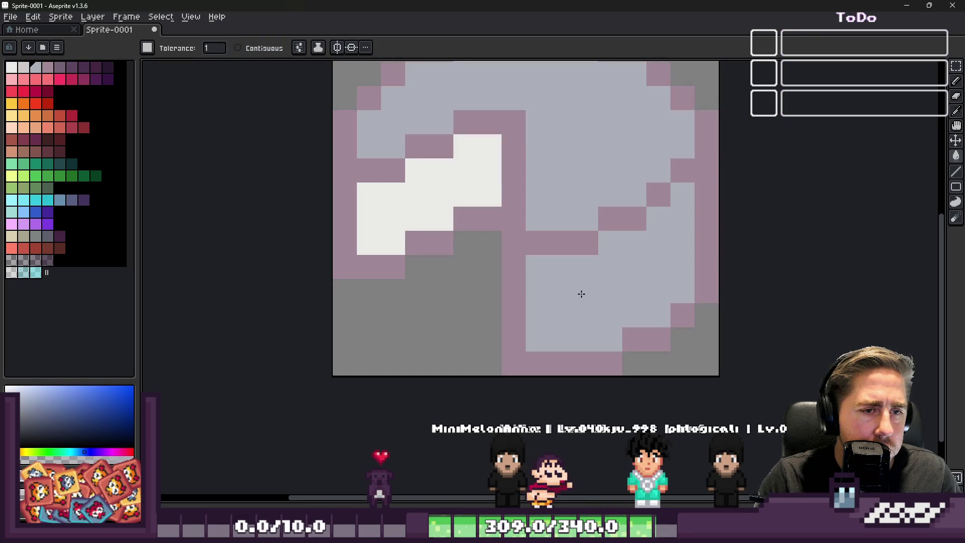
scroll(581, 290, "down", 1)
key("v")
key("g")
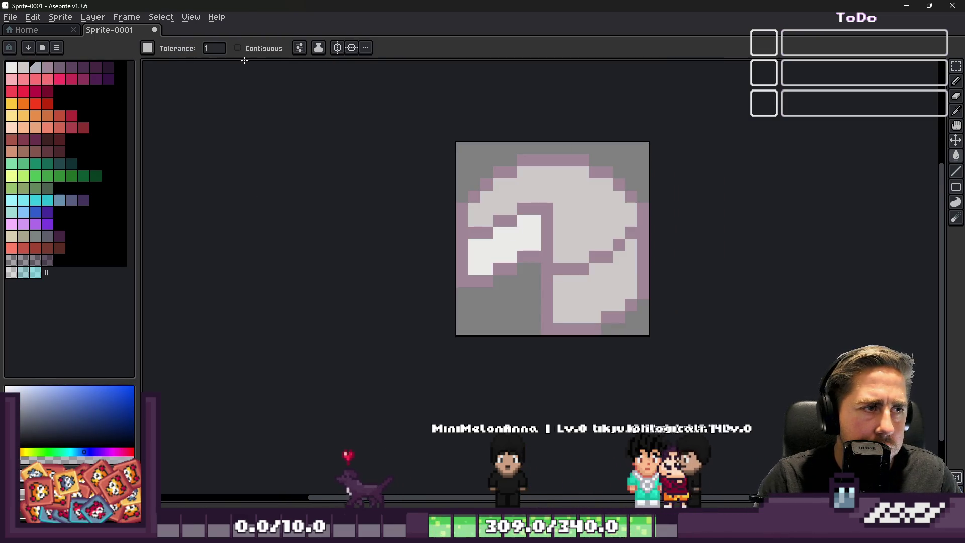
left_click(565, 285)
scroll(565, 284, "down", 5)
key("b")
scroll(560, 252, "up", 8)
left_click(559, 245)
key("ctrl+z")
Step: Darken the central lines and every mauve outline pixel to dark purple using non-contiguous fill
key("i")
left_click(578, 205)
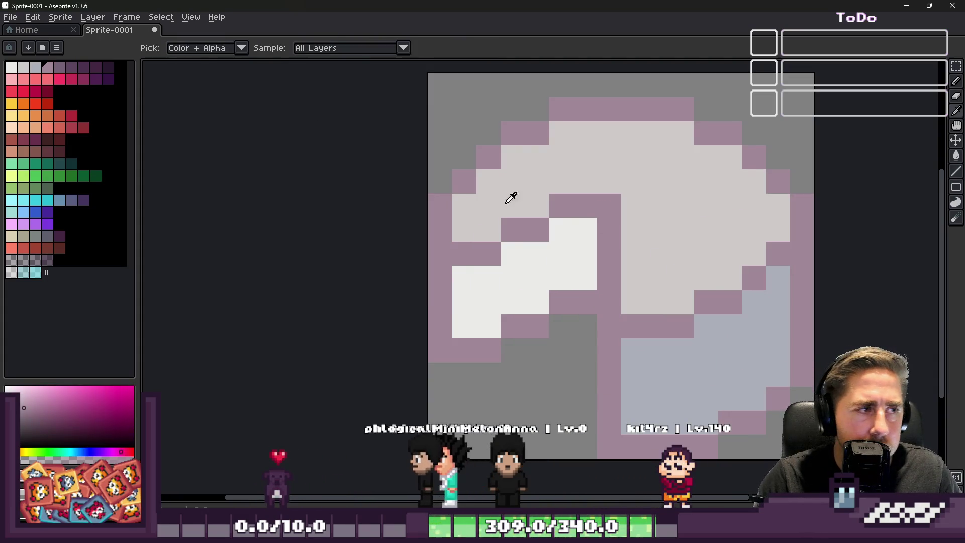
key("g")
left_click(560, 204)
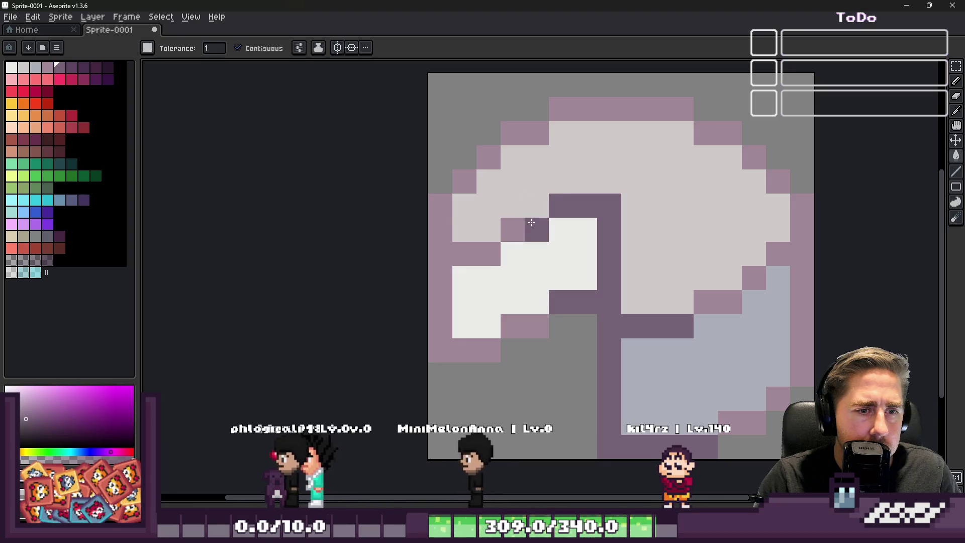
left_click(236, 48)
left_click(491, 151)
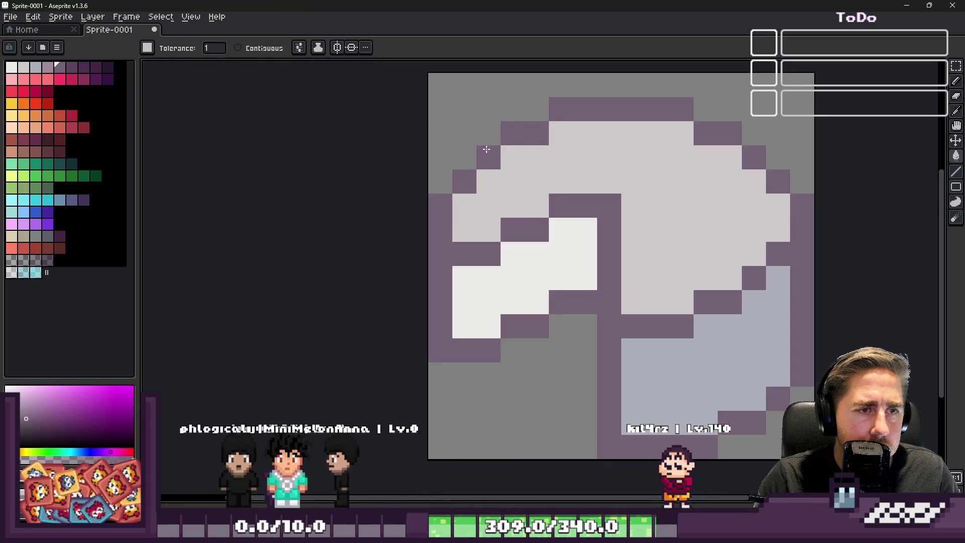
scroll(477, 156, "down", 7)
scroll(459, 160, "up", 2)
scroll(477, 191, "up", 4)
key("i")
left_click(496, 209)
Step: Shade a run of the white wedge's edge pixels light pinkish grey
key("b")
scroll(484, 213, "up", 4)
key("i")
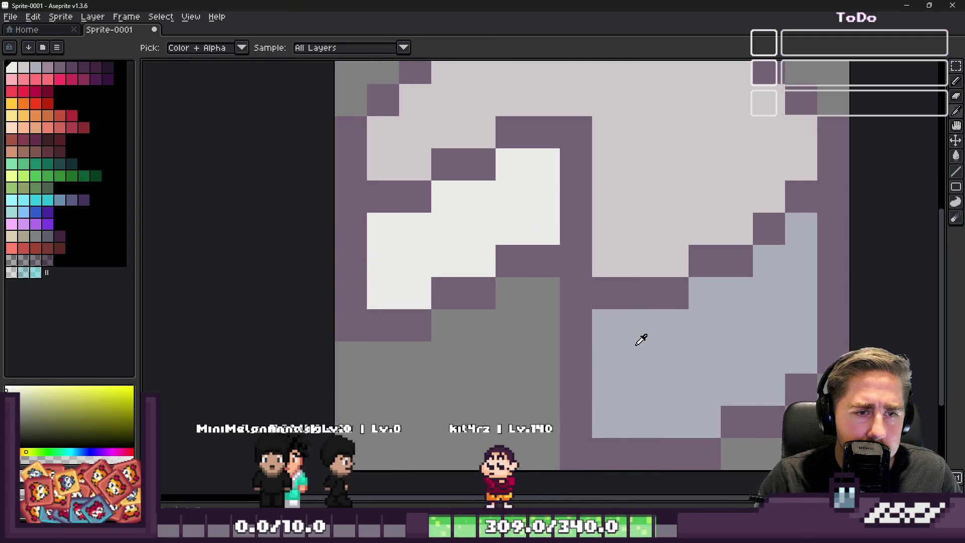
left_click(400, 123)
key("b")
left_click(370, 249)
mouse_move(370, 250)
left_mouse_down()
mouse_move(378, 275)
mouse_move(403, 282)
mouse_move(546, 228)
left_mouse_up()
scroll(546, 228, "down", 5)
scroll(527, 254, "up", 4)
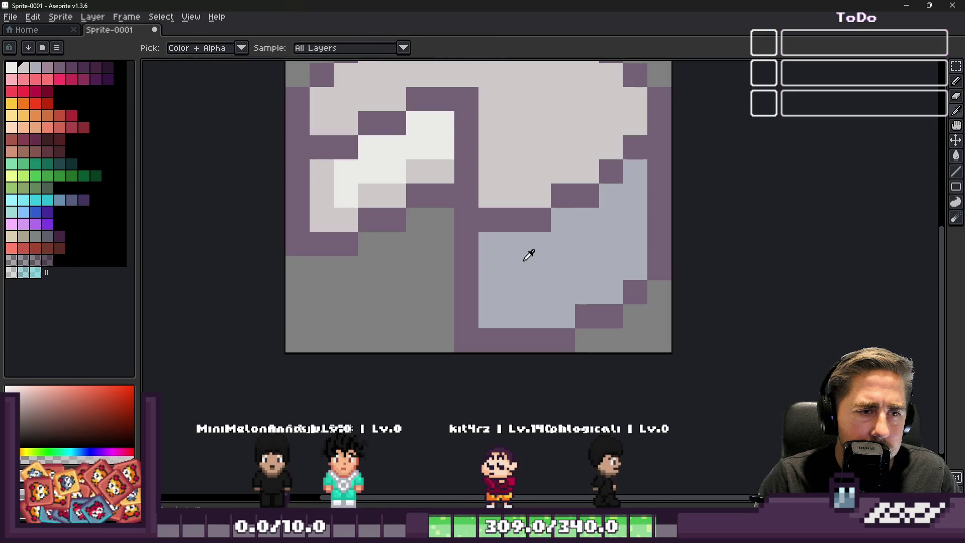
Step: Paint most of the lower-right bluish face mauve-pink, leaving a blue-grey band above
left_click(47, 69)
left_click(490, 244)
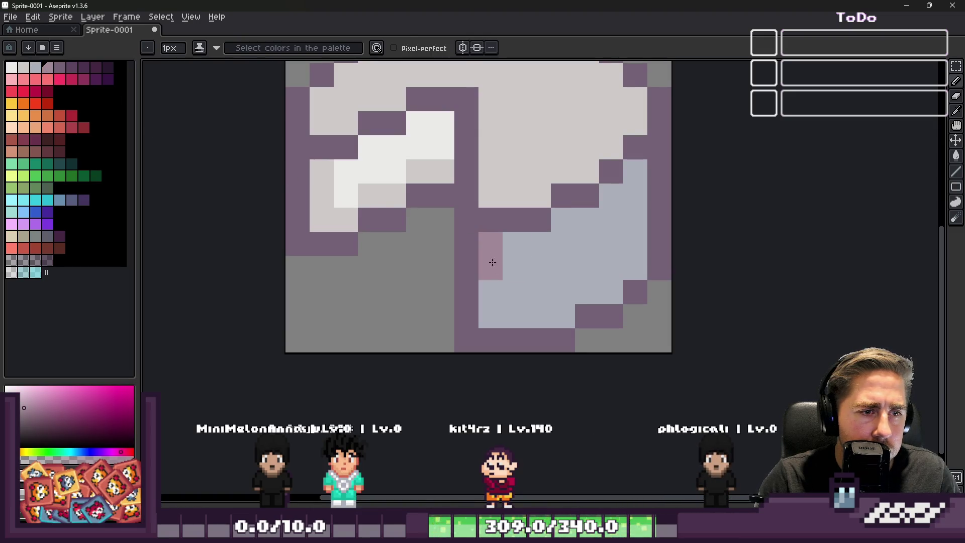
key("i")
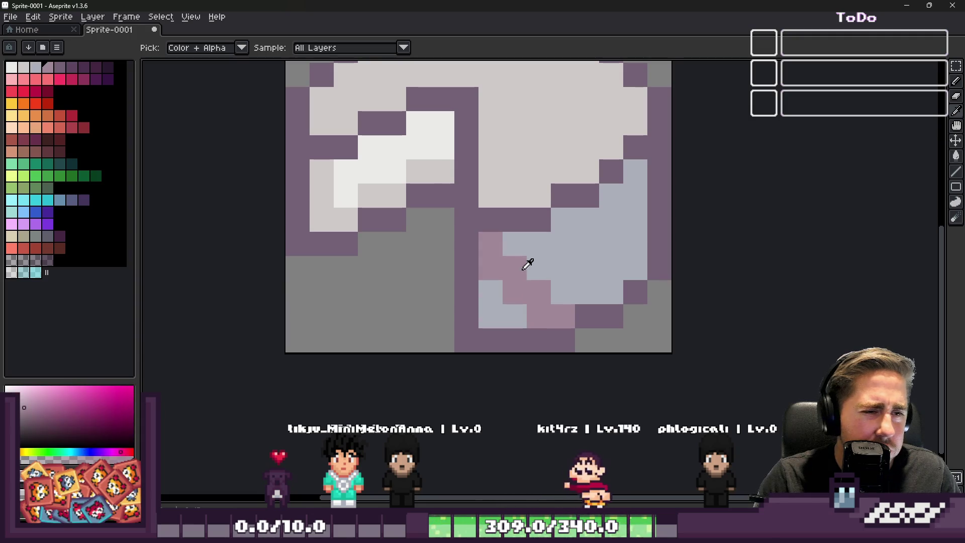
left_click(505, 265)
key("b")
left_click_drag(491, 317, 495, 301)
mouse_move(557, 291)
left_mouse_down()
mouse_move(583, 288)
mouse_move(601, 271)
left_mouse_up()
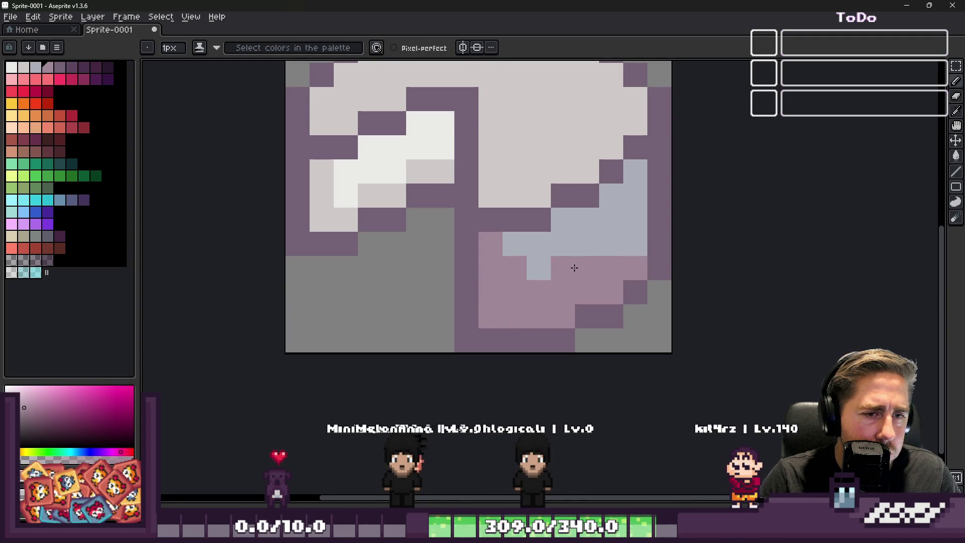
scroll(548, 280, "down", 6)
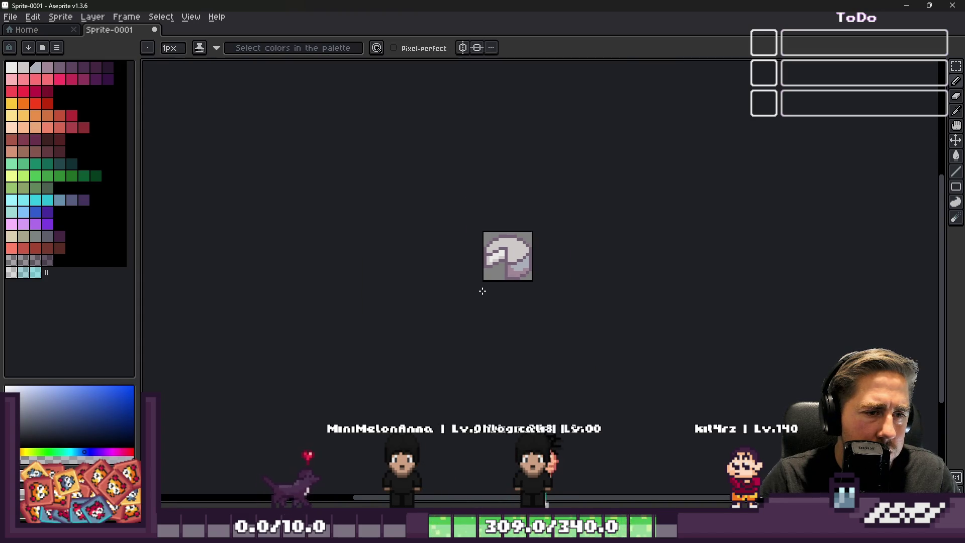
scroll(507, 258, "up", 5)
key("i")
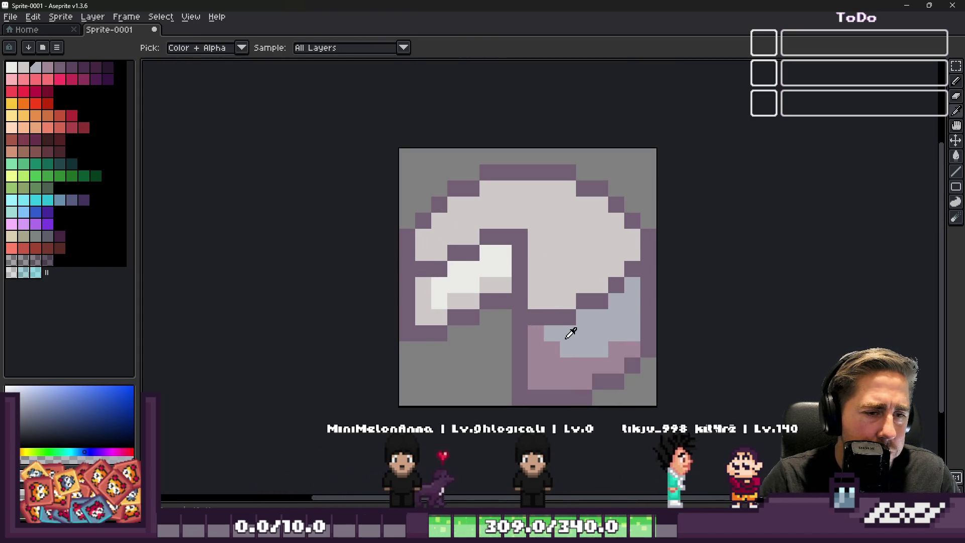
Step: Paint bluish-grey shading pixels down the cheese's upper right side with the Pencil
left_click(35, 68)
key("b")
scroll(481, 249, "up", 1)
mouse_move(562, 278)
left_mouse_down()
mouse_move(562, 295)
mouse_move(603, 323)
mouse_move(699, 275)
left_mouse_up()
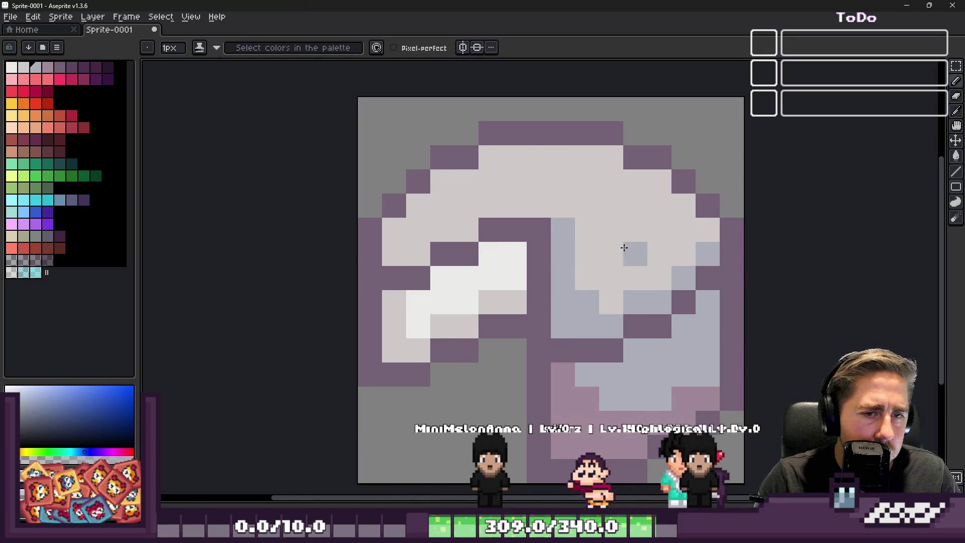
scroll(623, 251, "down", 4)
scroll(550, 244, "up", 5)
left_click(534, 218)
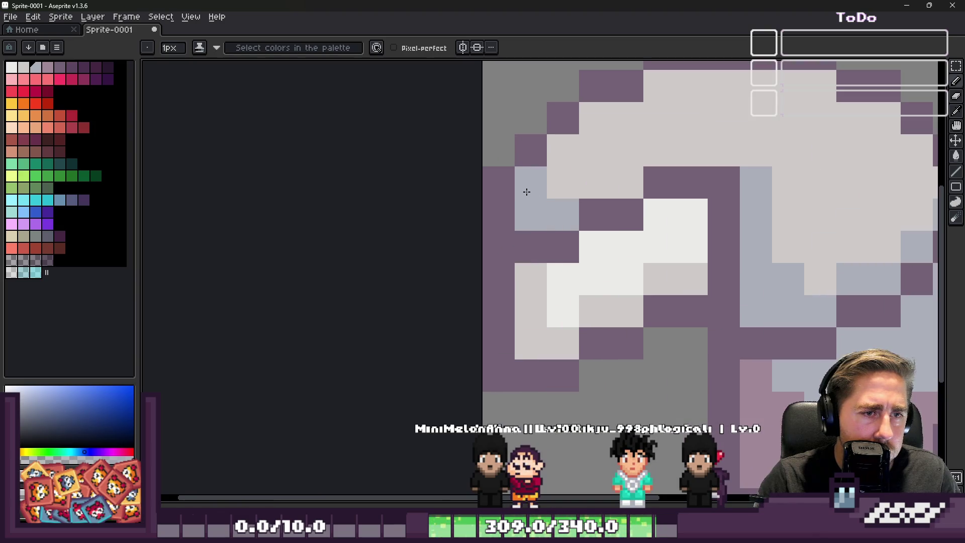
scroll(526, 191, "down", 4)
scroll(540, 209, "up", 2)
Step: Sample the off-white colour and paint a highlight pixel along the top rim
left_click(540, 209, "alt")
scroll(618, 151, "up", 2)
left_click(664, 179)
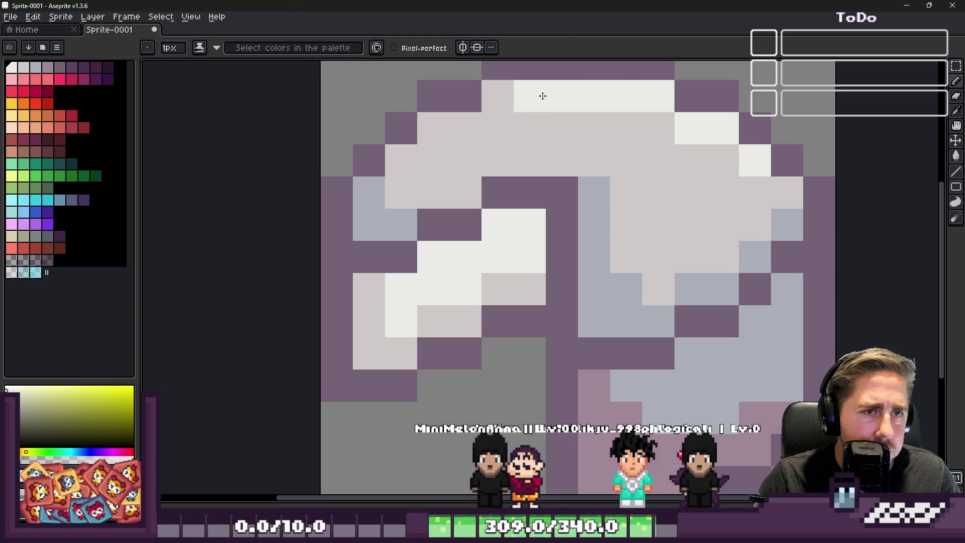
scroll(502, 89, "down", 8)
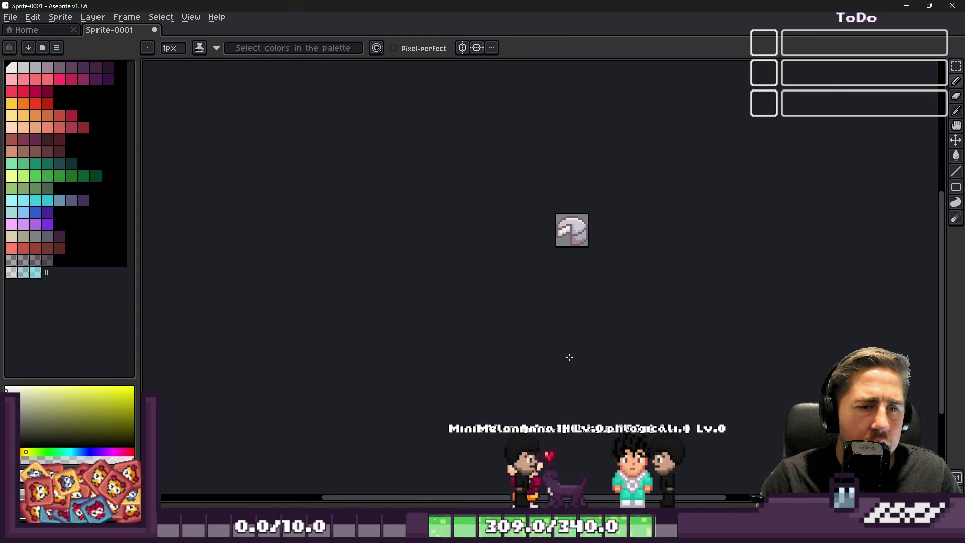
scroll(585, 226, "up", 3)
scroll(584, 226, "up", 5)
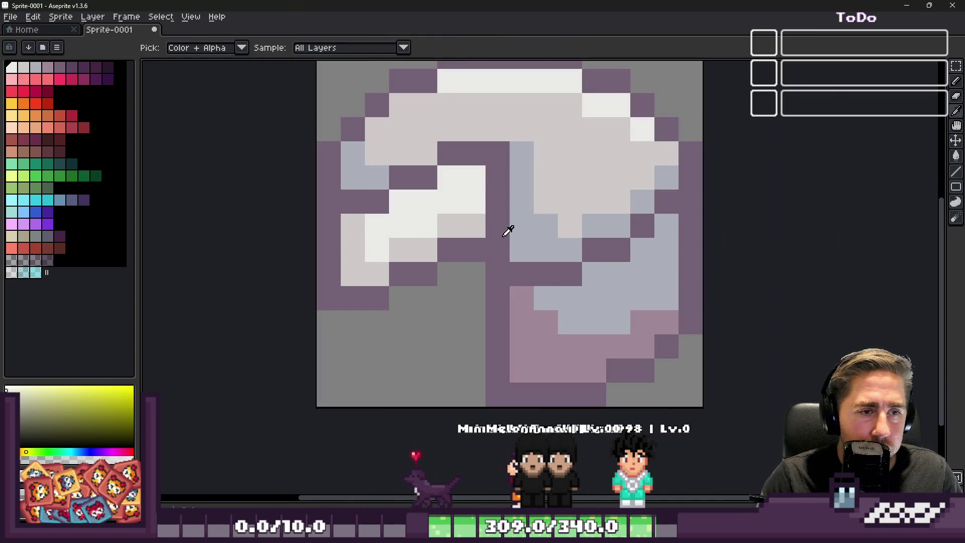
Step: Sample dark purple, choose a neighbouring palette colour and switch to the fill tool
left_click(508, 228, "alt")
left_click(71, 67)
key("g")
scroll(469, 201, "down", 10)
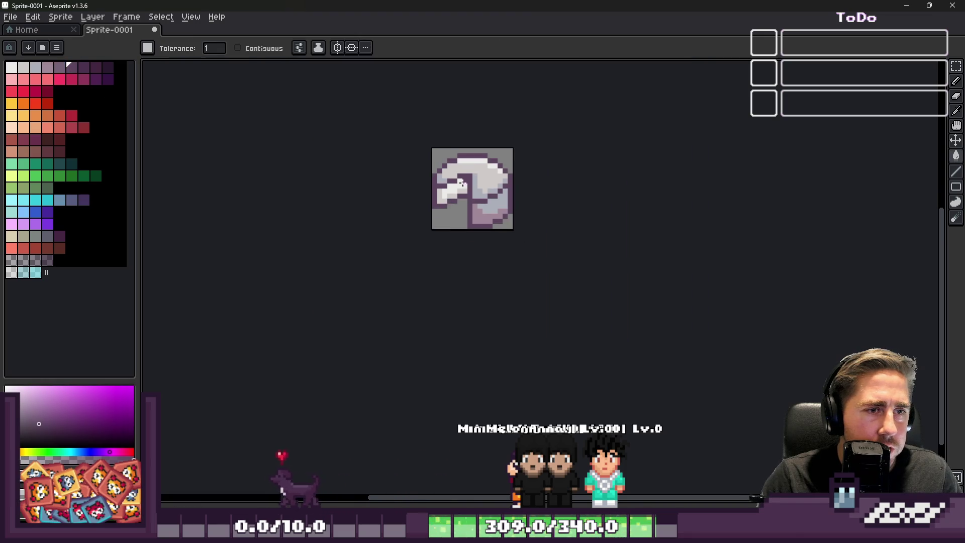
scroll(453, 241, "up", 1)
scroll(468, 187, "up", 3)
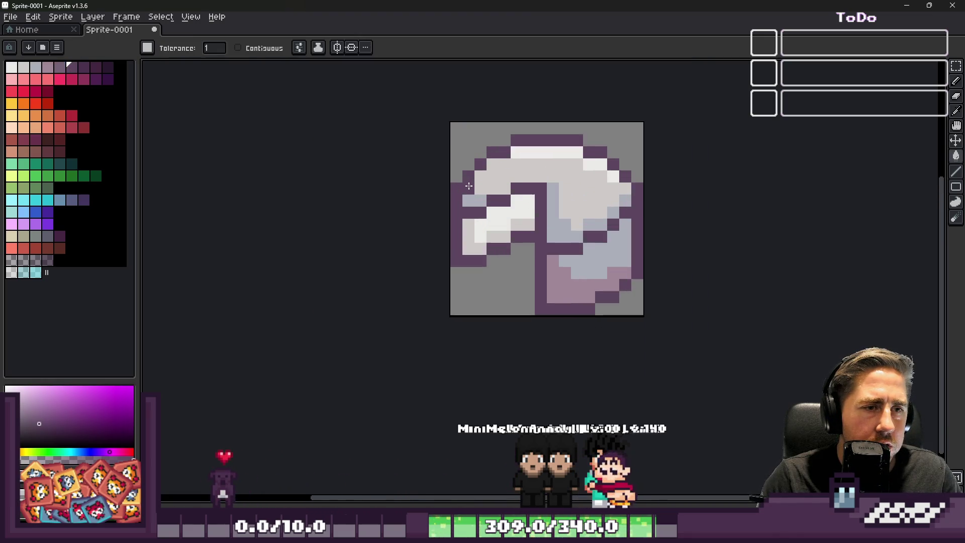
key("m")
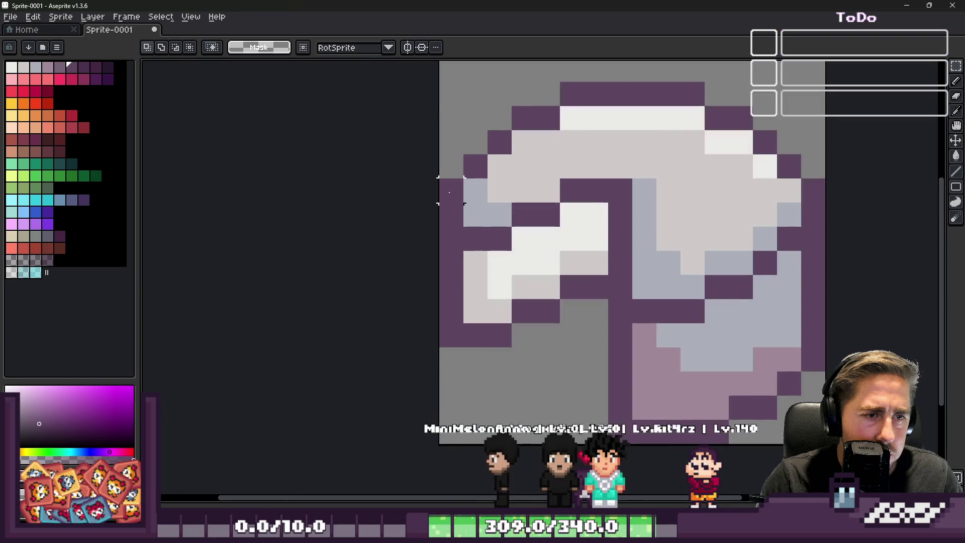
Step: Select the sprite's top half and move it up one pixel, committing the move
left_click_drag(446, 227, 713, 227)
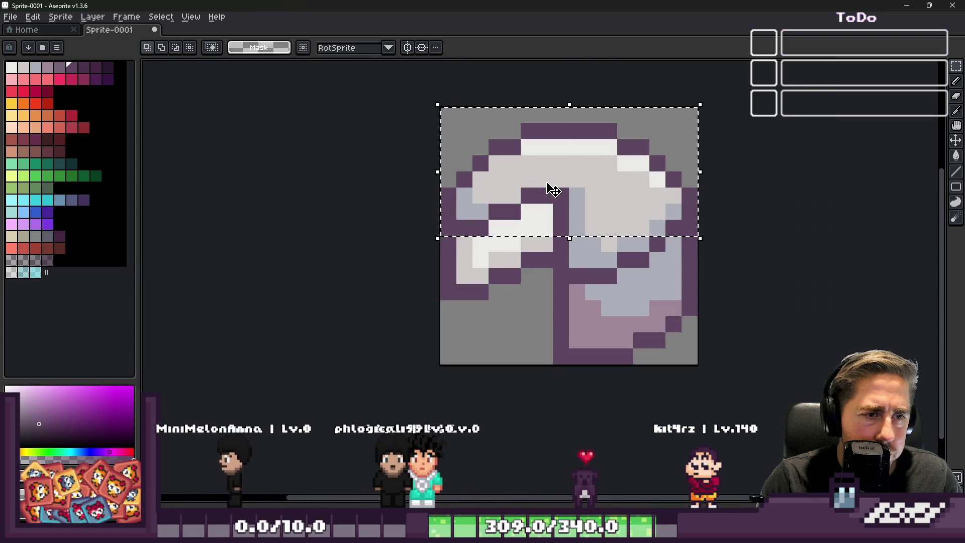
left_click_drag(549, 191, 551, 176)
key("ctrl+d")
Step: Try a dark purple pixel in the gap, undo it, and sample the bluish-grey colour
key("b")
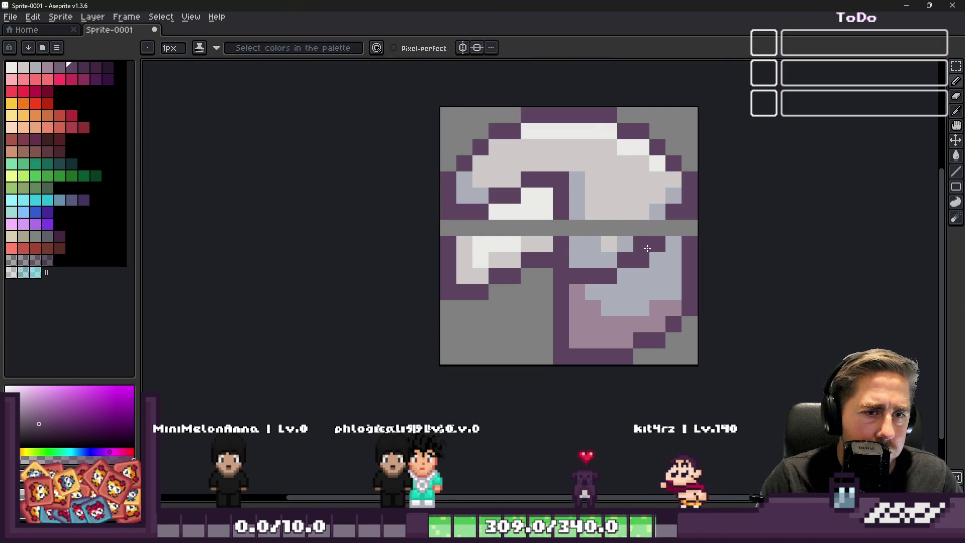
scroll(643, 258, "up", 2)
scroll(571, 284, "down", 1)
left_click(556, 274)
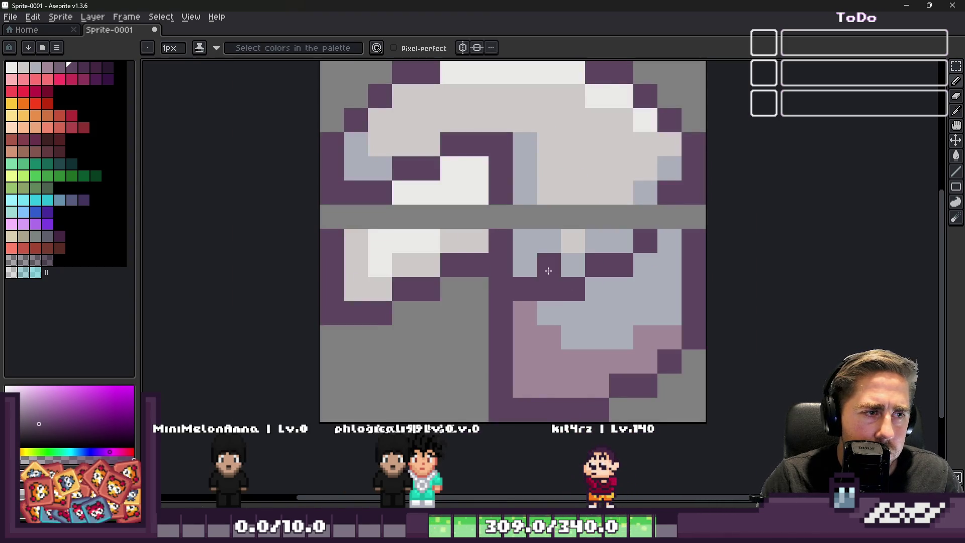
scroll(409, 245, "down", 1)
scroll(430, 219, "up", 1)
key("ctrl+z")
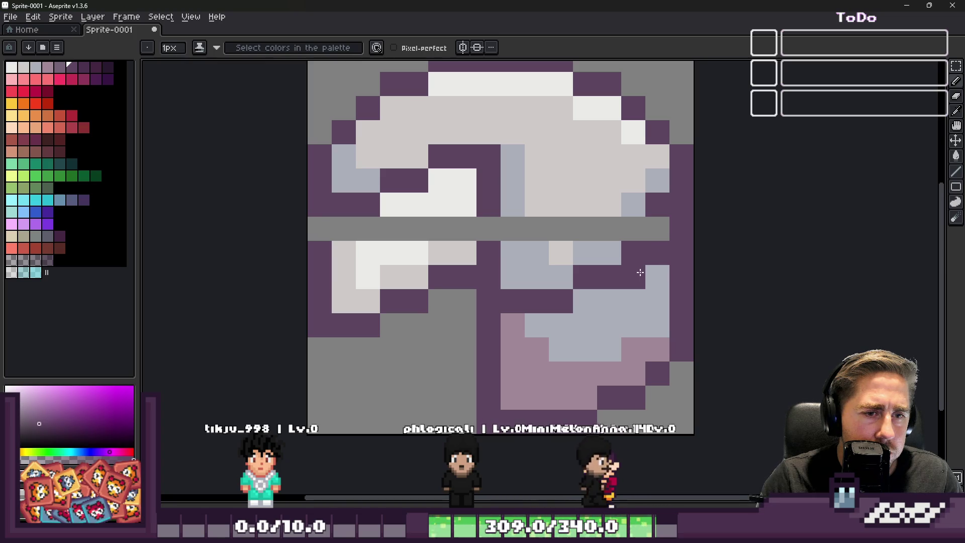
left_click(608, 261, "alt")
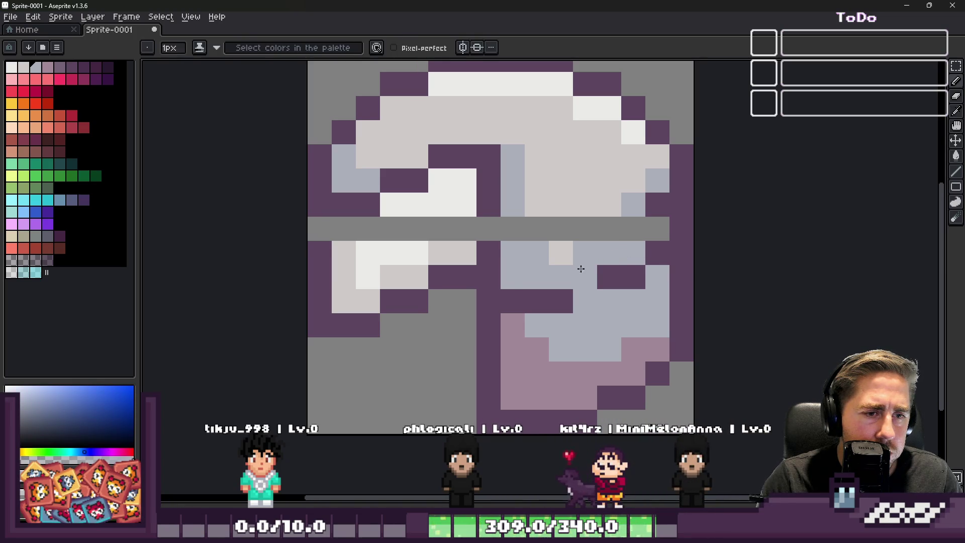
scroll(591, 280, "down", 5)
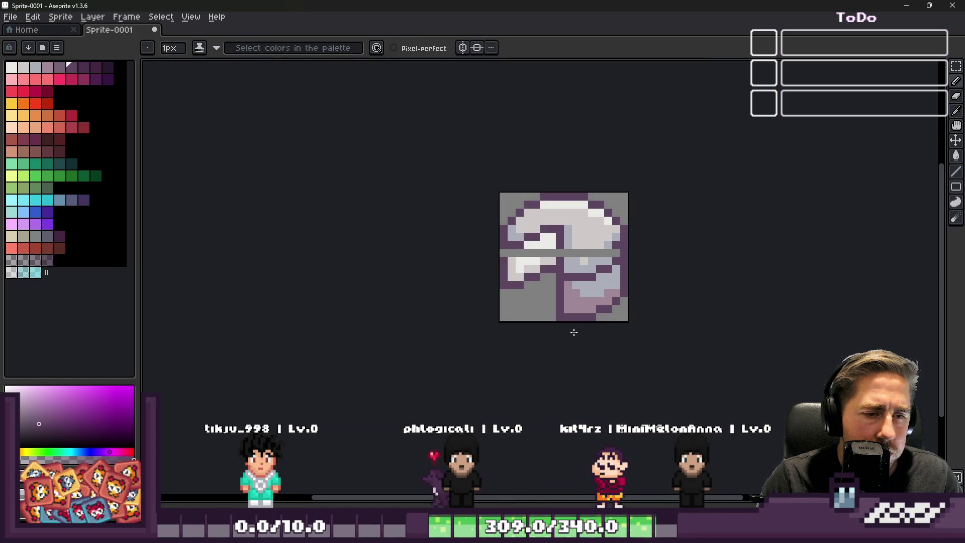
Step: Repaint grey-row pixels bluish and beige using colours sampled from the sprite
scroll(596, 270, "up", 4)
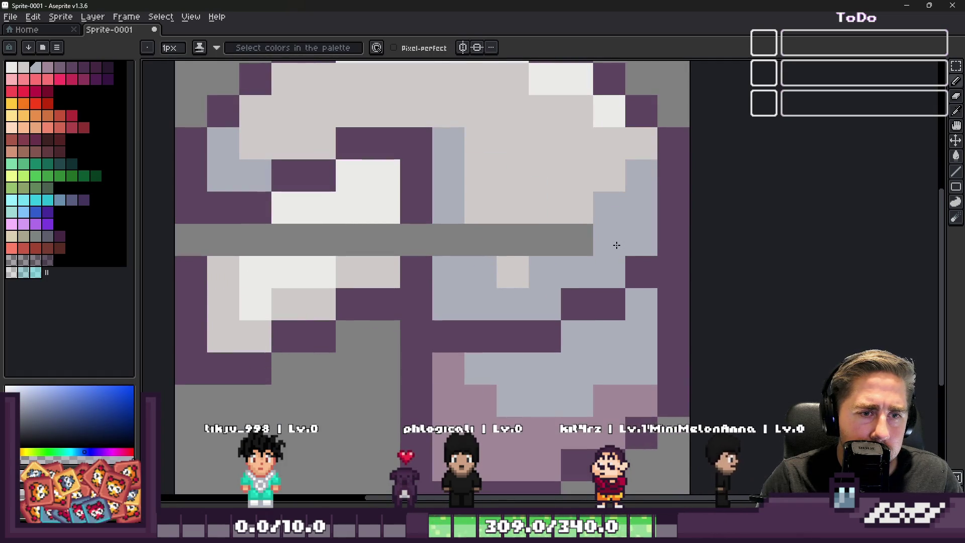
left_click(582, 244)
left_click(543, 205, "alt")
left_click_drag(543, 238, 509, 235)
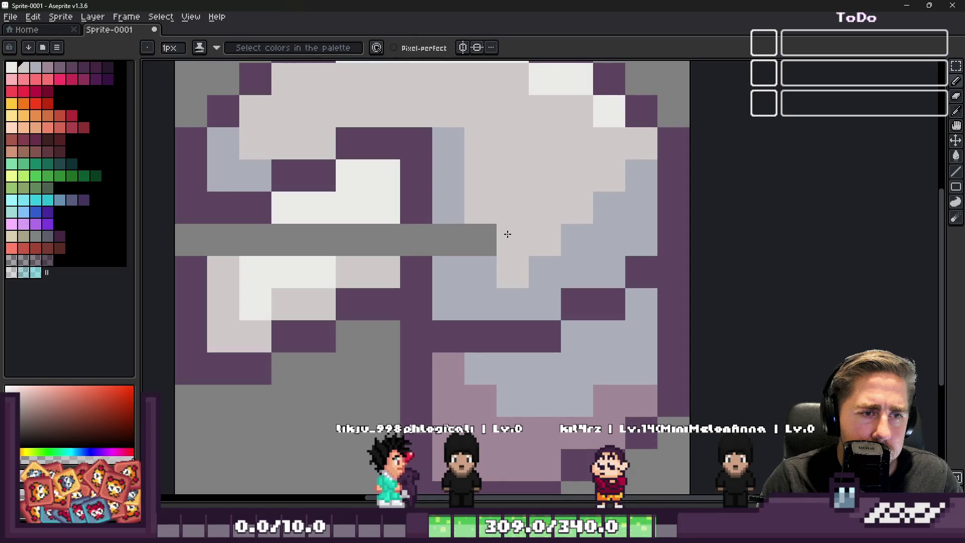
left_click(458, 198, "alt")
left_click(447, 239)
left_click(540, 239)
Step: Paint the grey row's left pixel bluish and the pixel to its right purple
scroll(541, 241, "down", 5)
scroll(544, 250, "up", 2)
scroll(545, 250, "up", 1)
scroll(639, 230, "down", 6)
scroll(615, 248, "up", 5)
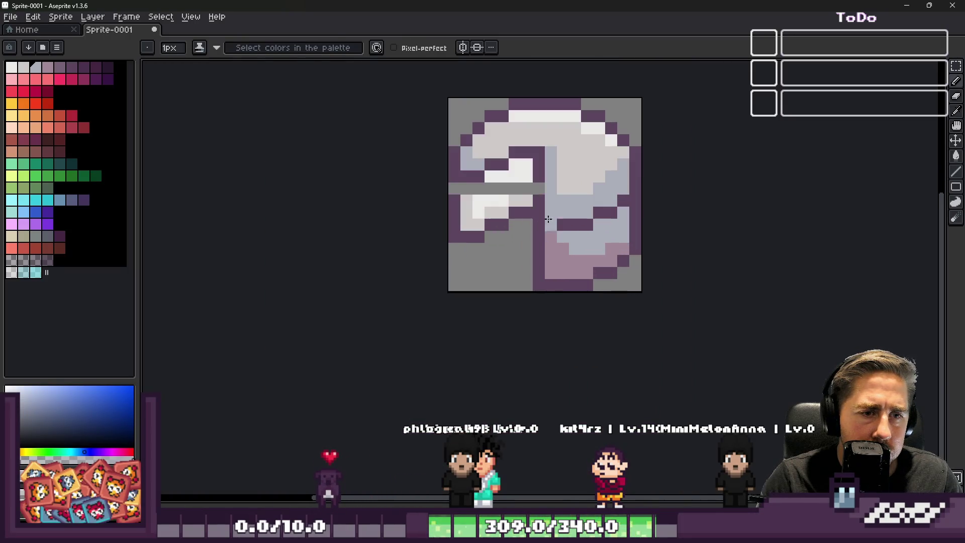
scroll(452, 192, "up", 1)
left_click(453, 192)
scroll(453, 191, "up", 4)
left_click(719, 128, "alt")
left_click(727, 195)
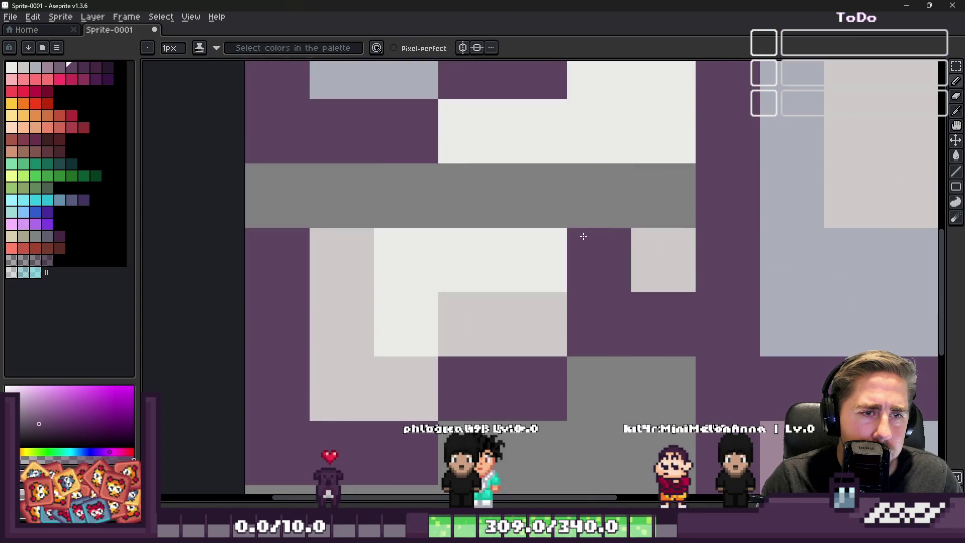
Step: Paint the remaining grey row white, touch up purple and light pixels, and zoom out
left_click(675, 108, "alt")
left_click_drag(664, 196, 426, 171)
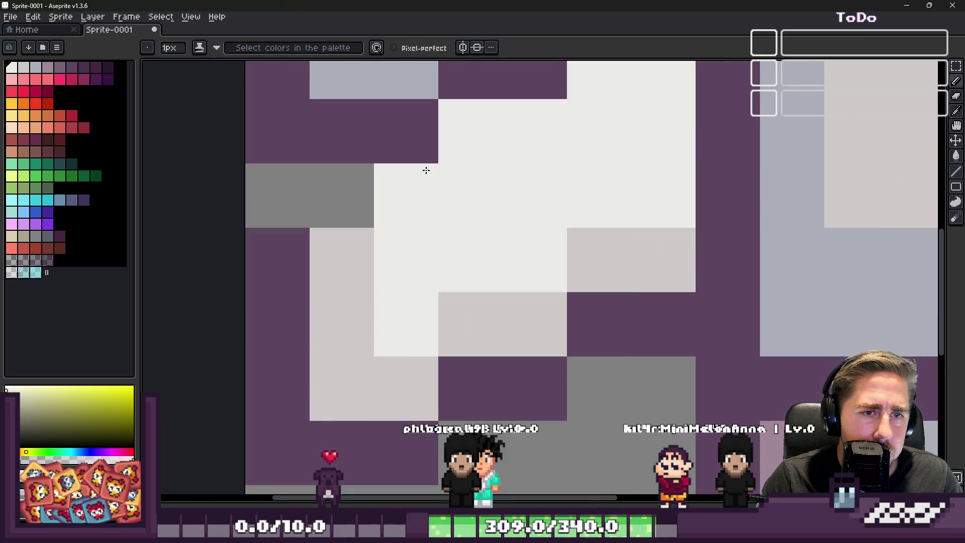
left_click(371, 126, "alt")
left_click(276, 185)
left_click(376, 198, "alt")
left_click(350, 200)
scroll(459, 271, "down", 4)
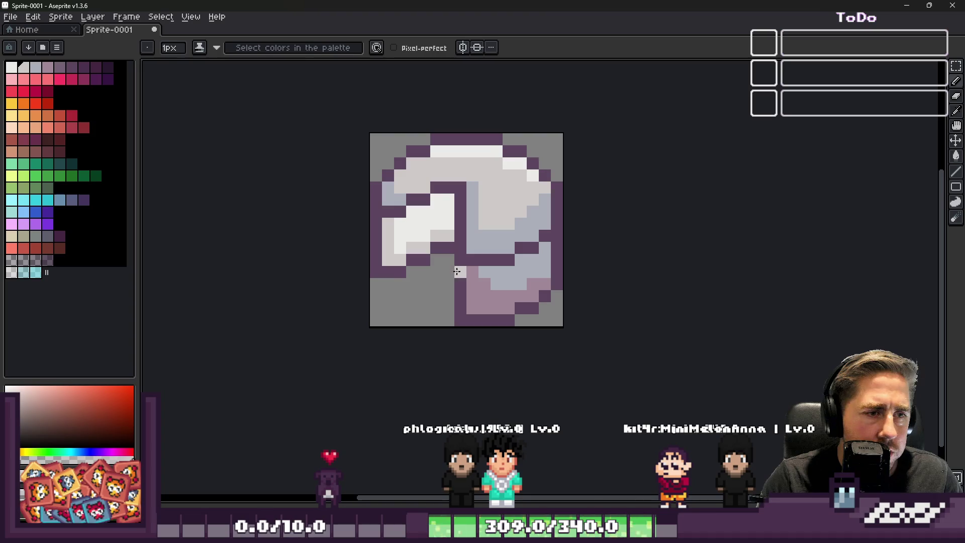
scroll(447, 259, "down", 4)
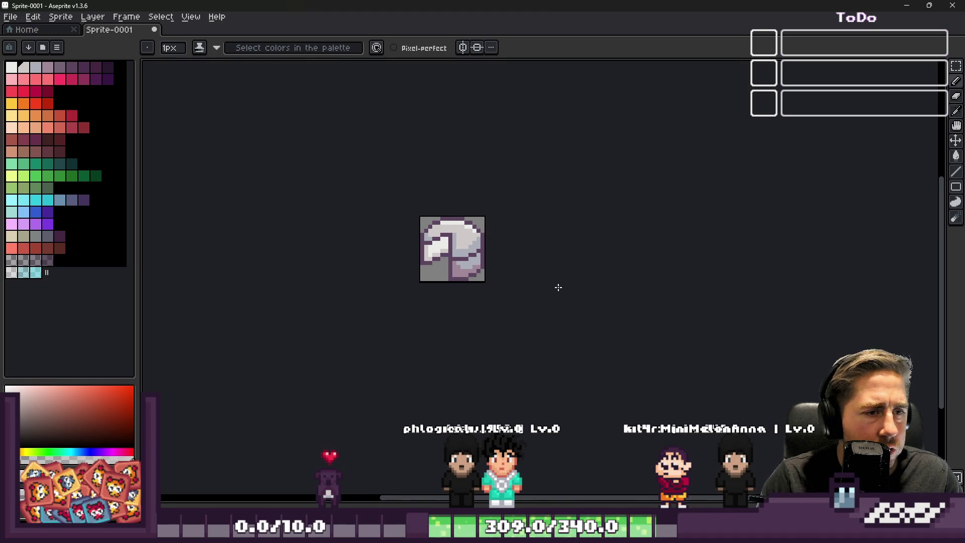
scroll(376, 230, "up", 6)
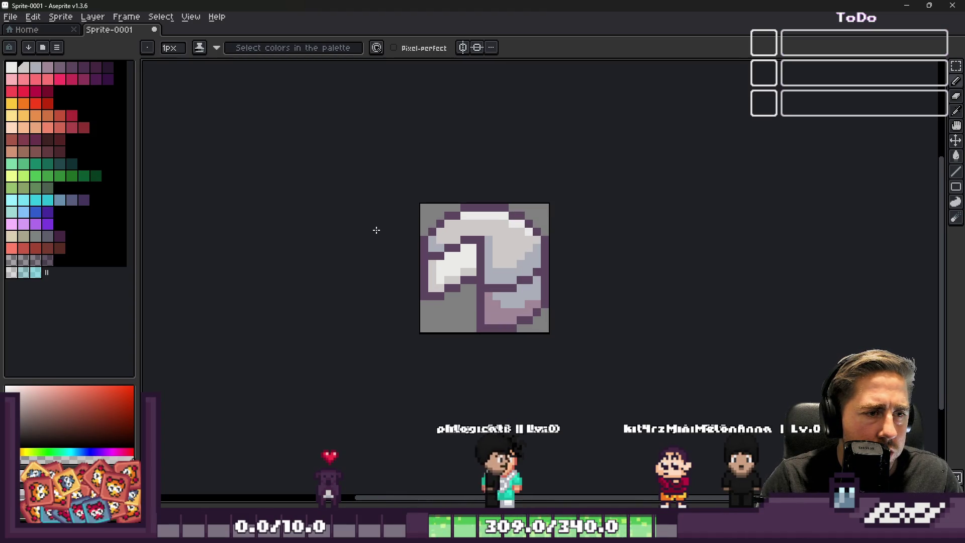
scroll(405, 296, "down", 4)
scroll(458, 298, "down", 3)
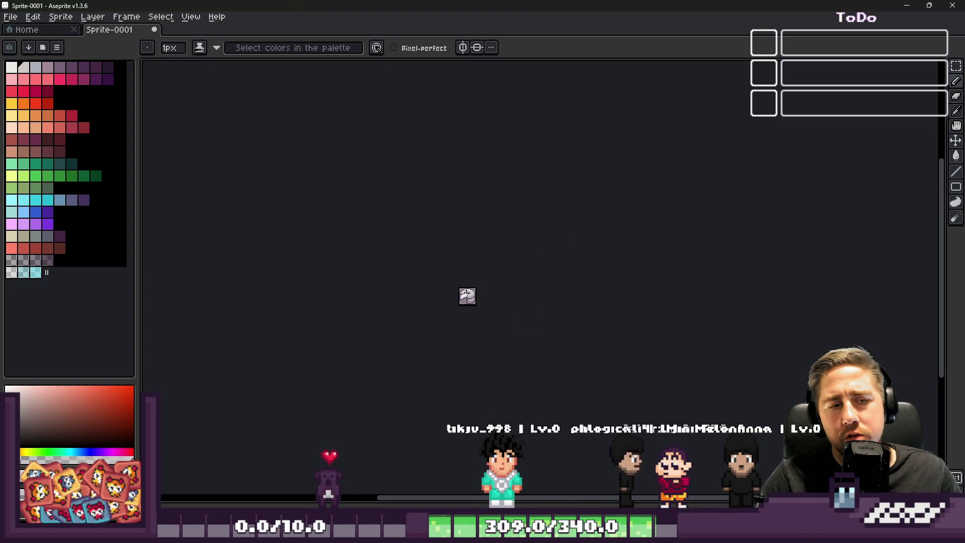
scroll(429, 334, "up", 3)
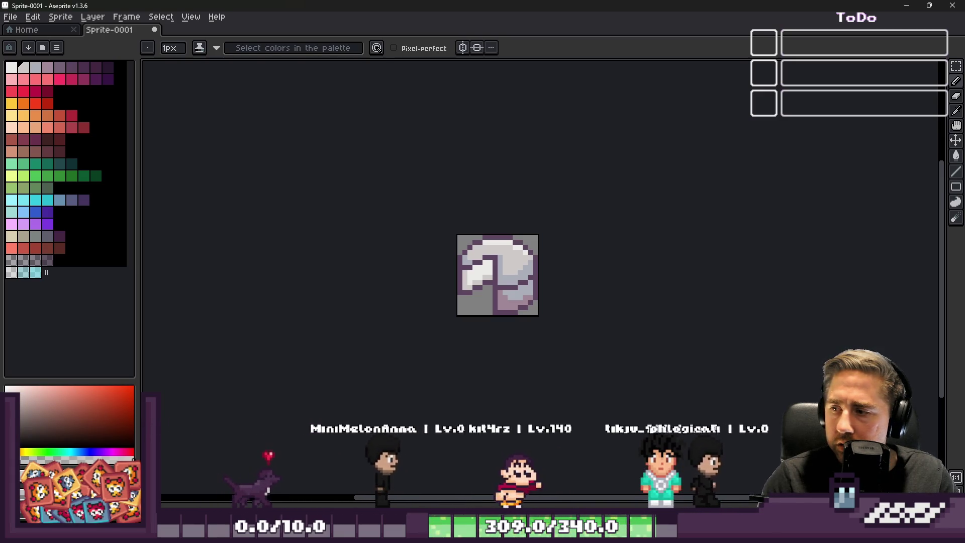
Step: Switch from Aseprite to the Godot editor window with the InventoryInterface scene
scroll(502, 261, "up", 3)
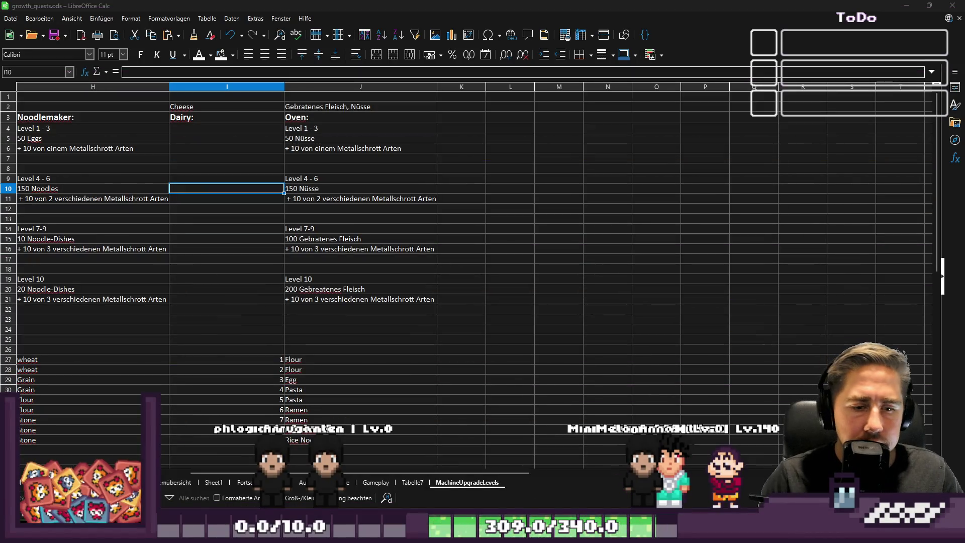
mouse_move(632, 531)
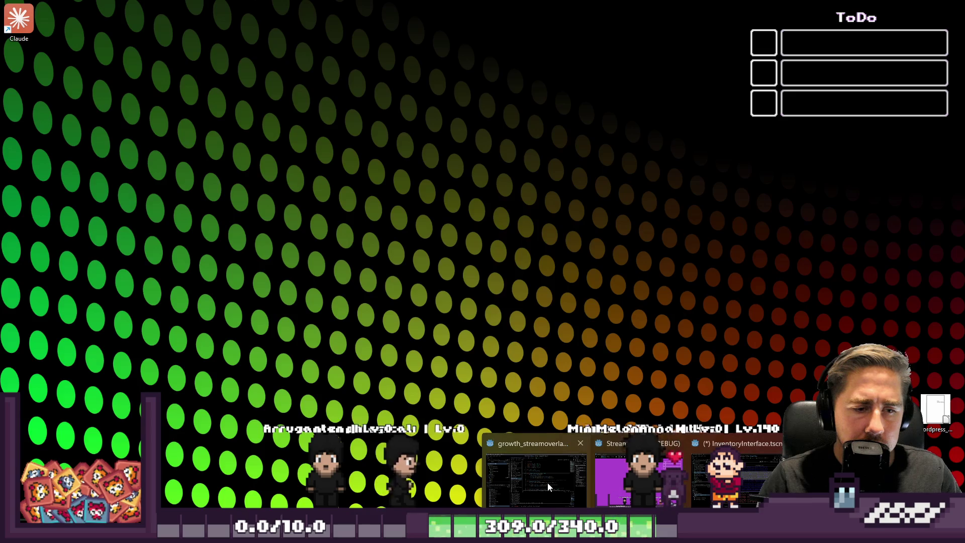
left_click(736, 480)
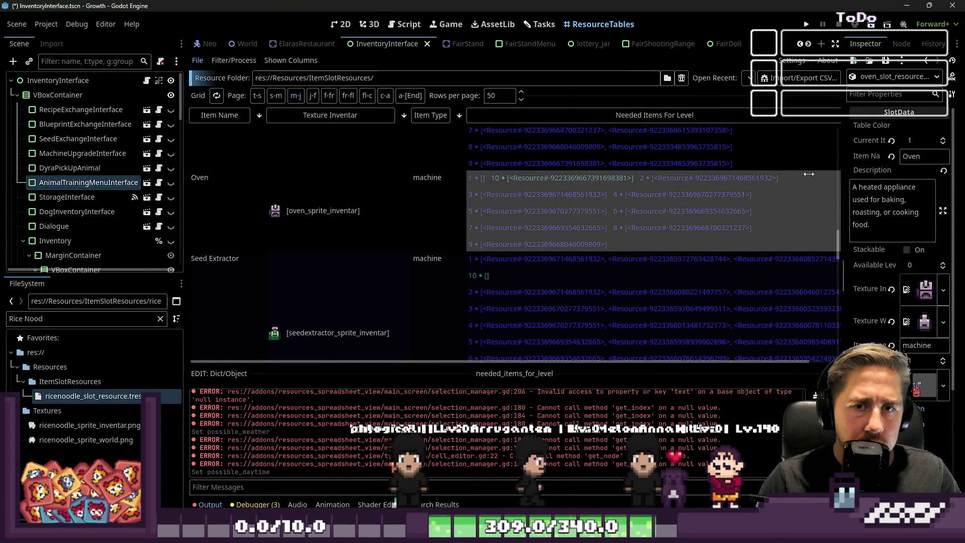
Step: Widen the Inspector and create a new SlotData resource
left_click_drag(844, 160, 726, 95)
left_click(717, 60)
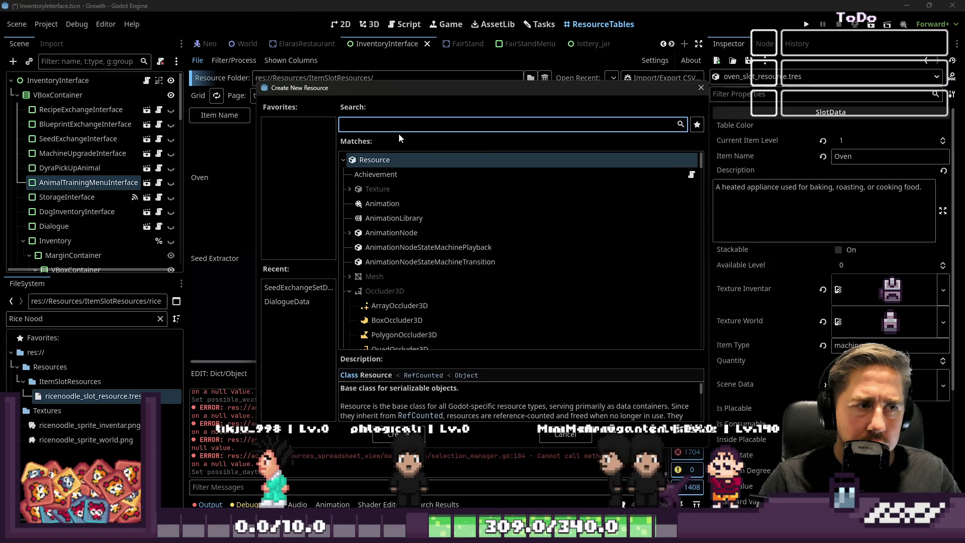
type("Goat")
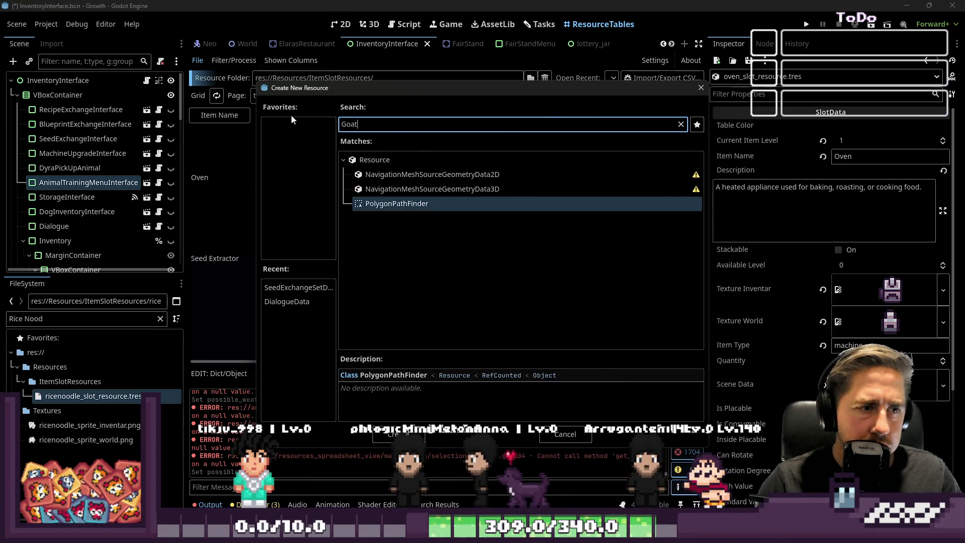
key("BackSpace")
type("SlotData")
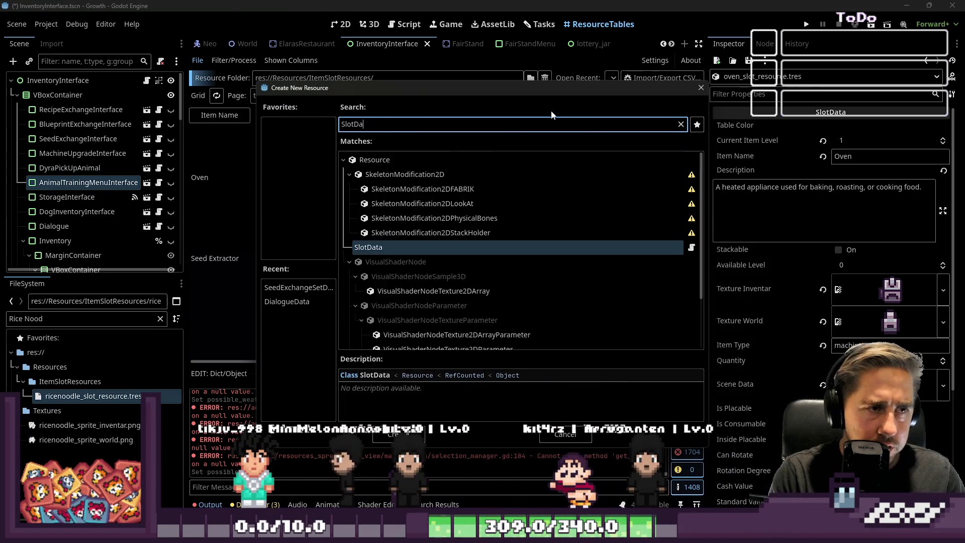
double_click(420, 175)
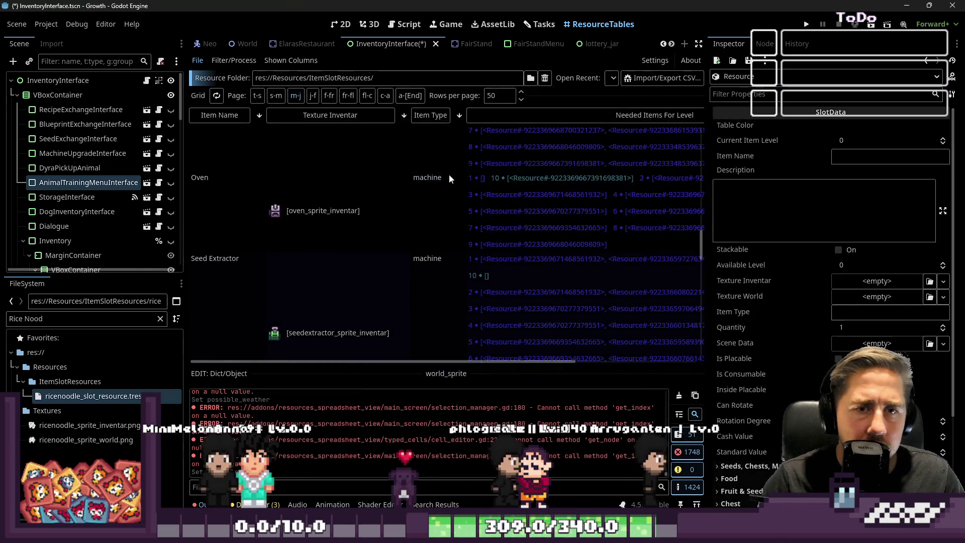
Step: Name the item 'Goat cheese', filter FileSystem by 'goat' and select goatcheese_sprite_world.png
left_click(879, 158)
type("Goat")
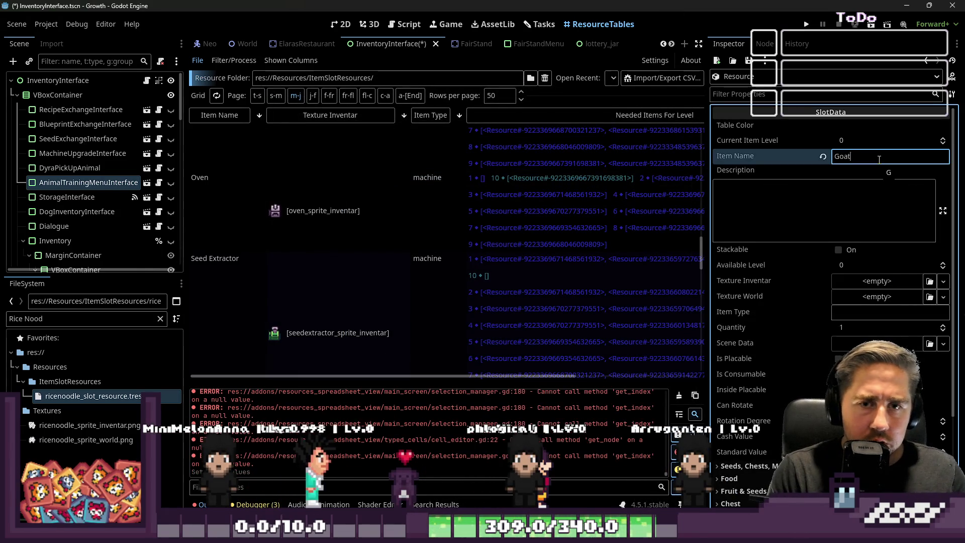
type(" cheese")
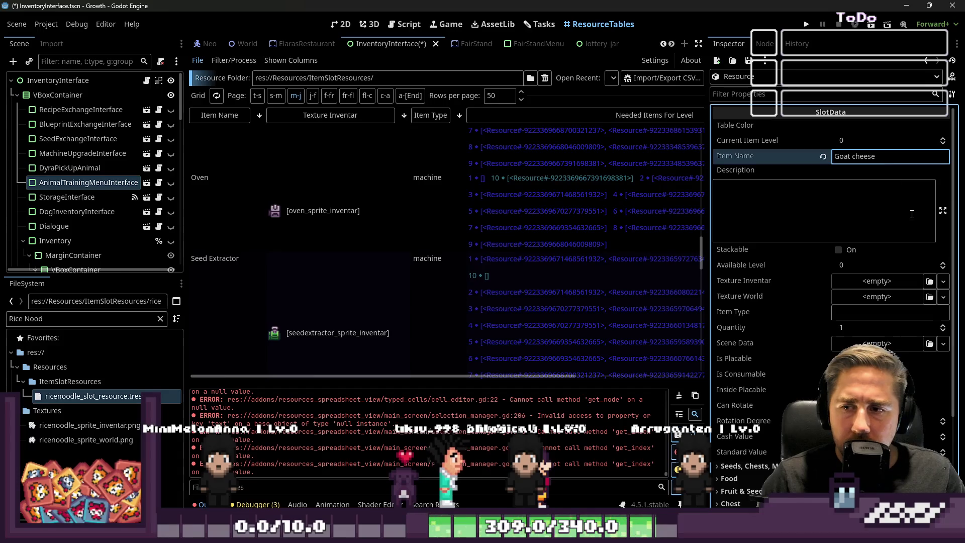
left_click(832, 209)
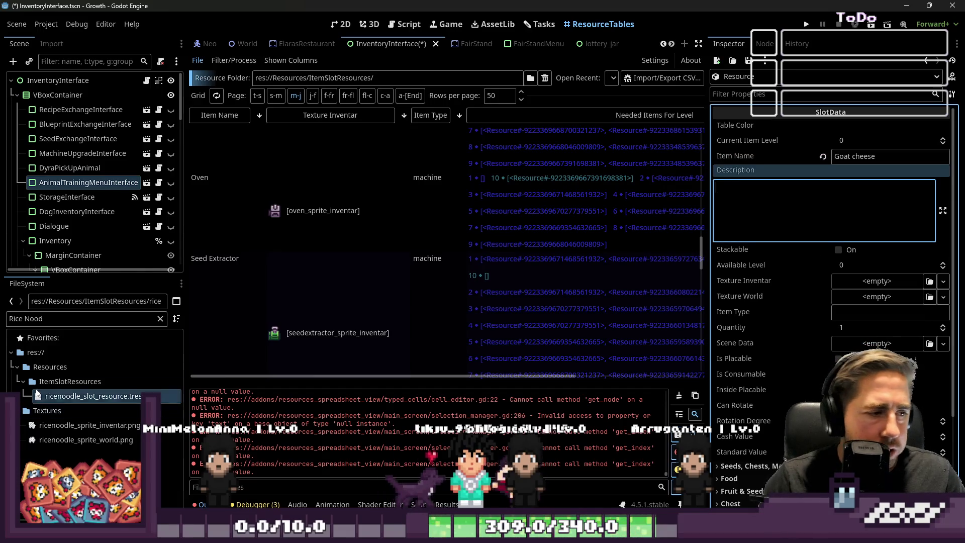
left_click(86, 318)
type("goat")
key("ctrl+a")
type("goat")
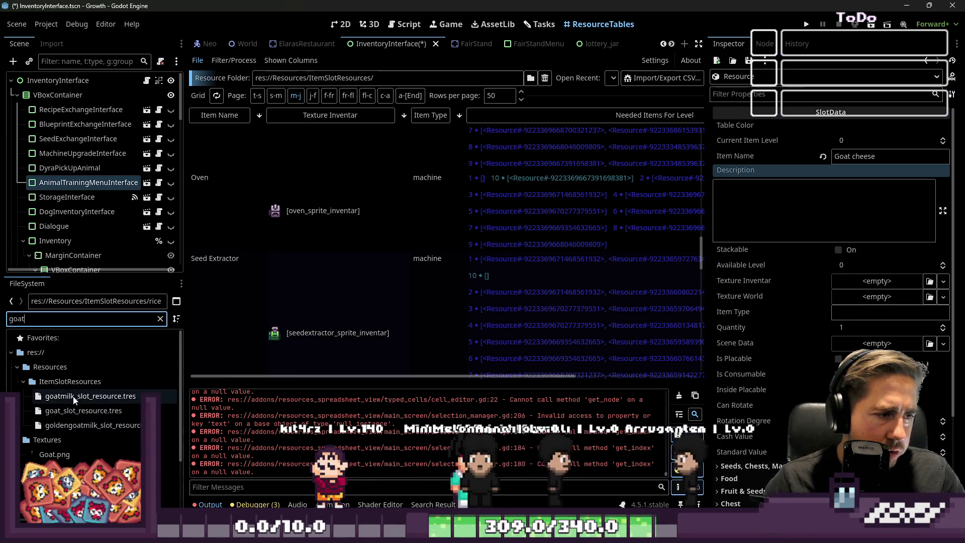
scroll(76, 401, "down", 3)
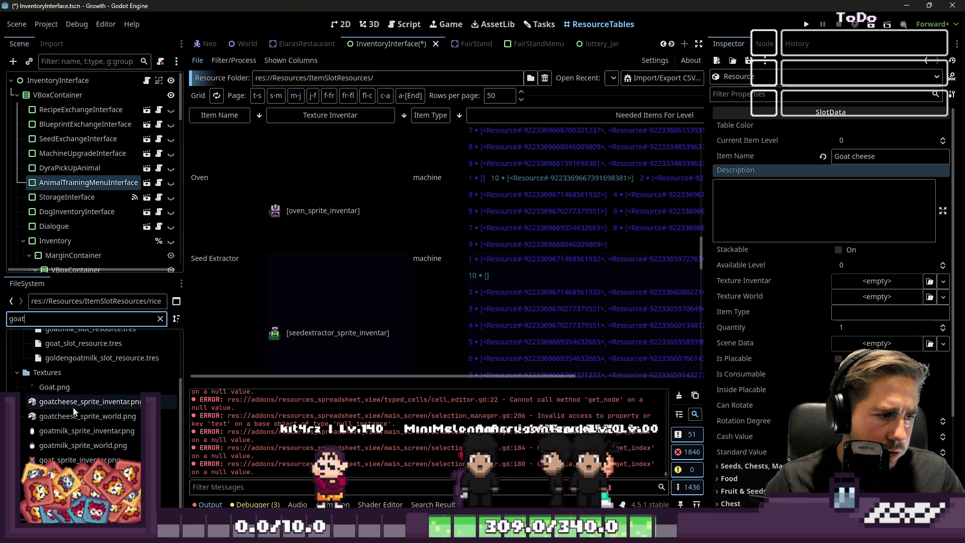
left_click(80, 417)
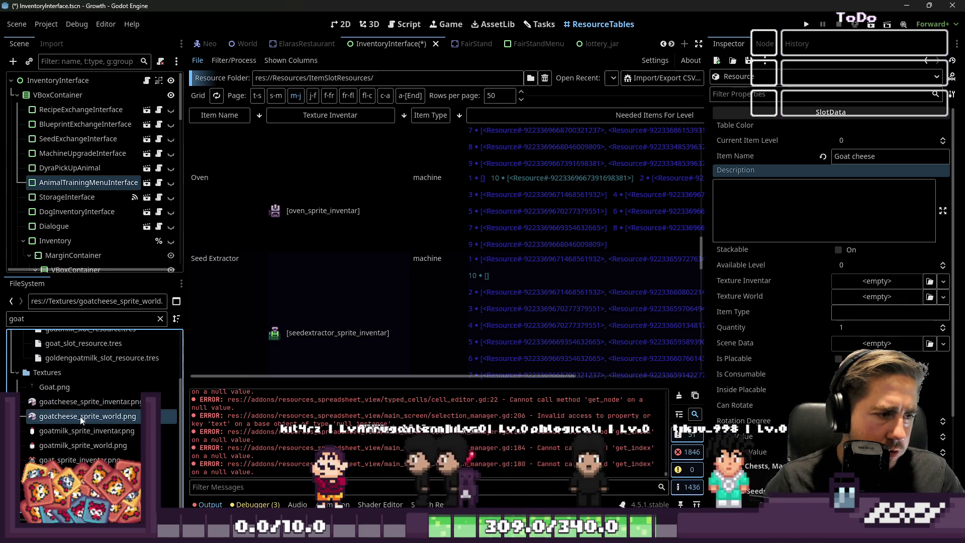
Step: Delete goatcheese_sprite_world.png from the project
right_click(80, 417)
left_click(101, 400)
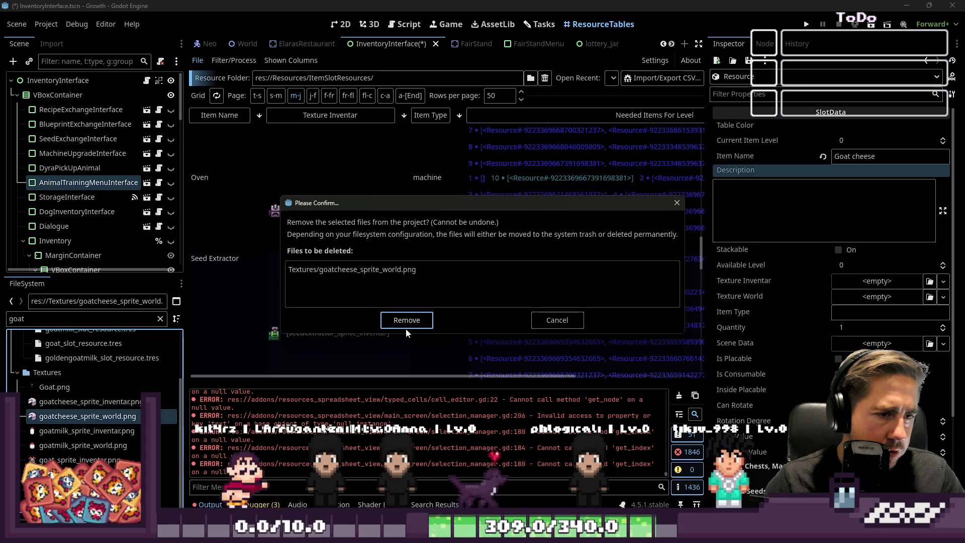
left_click(406, 322)
Step: Assign goatcheese_sprite_inventar.png as Texture Inventar and tick Stackable and Is Consumable
left_click_drag(78, 421, 819, 243)
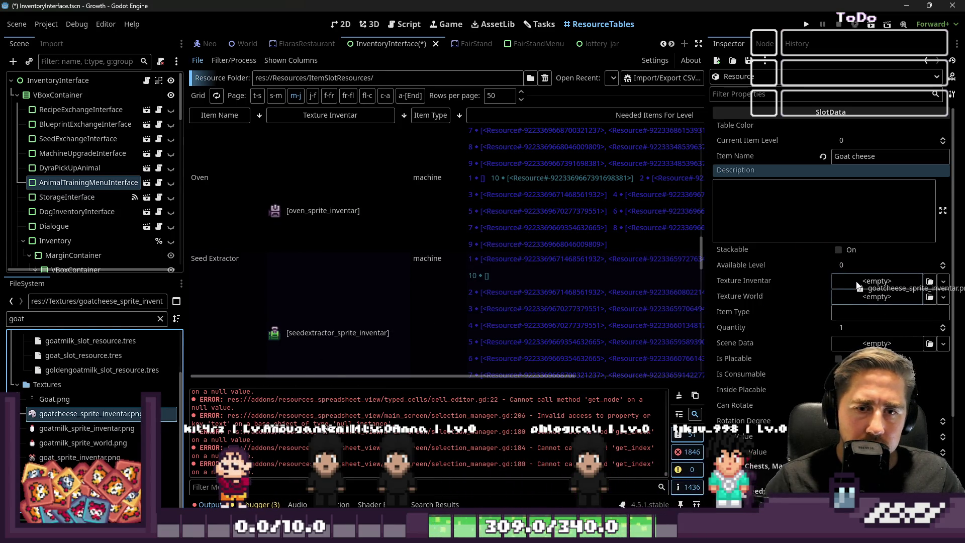
left_click_drag(857, 286, 857, 286)
left_click(838, 249)
scroll(814, 321, "down", 1)
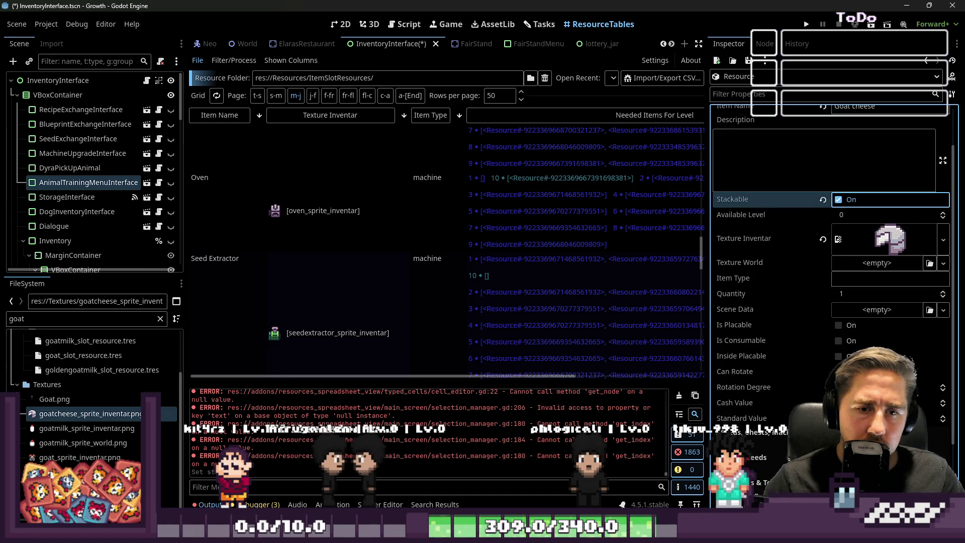
scroll(816, 346, "down", 2)
left_click(816, 345)
left_click(838, 252)
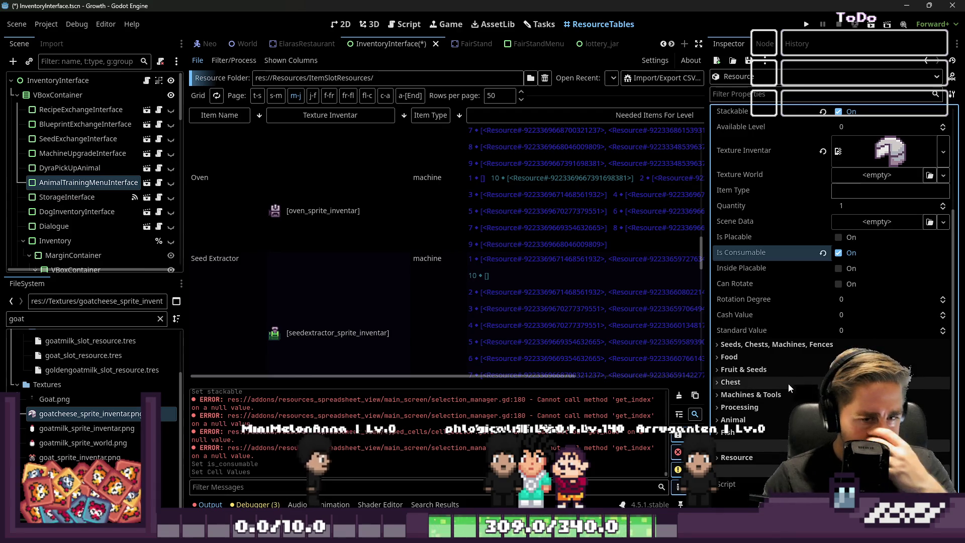
Step: Expand the Processing section and tick Composter for Goat cheese
left_click(785, 407)
scroll(785, 413, "down", 2)
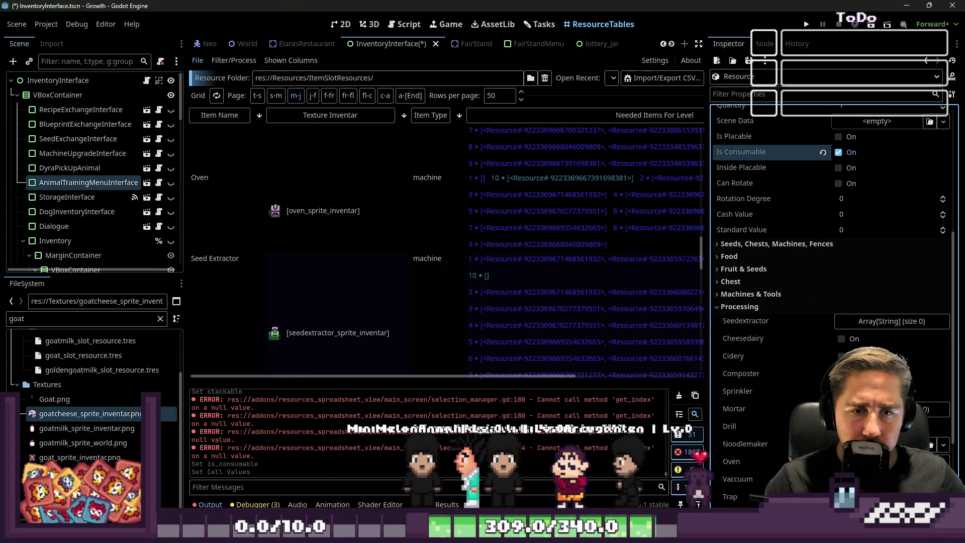
scroll(841, 274, "down", 2)
left_click(841, 273)
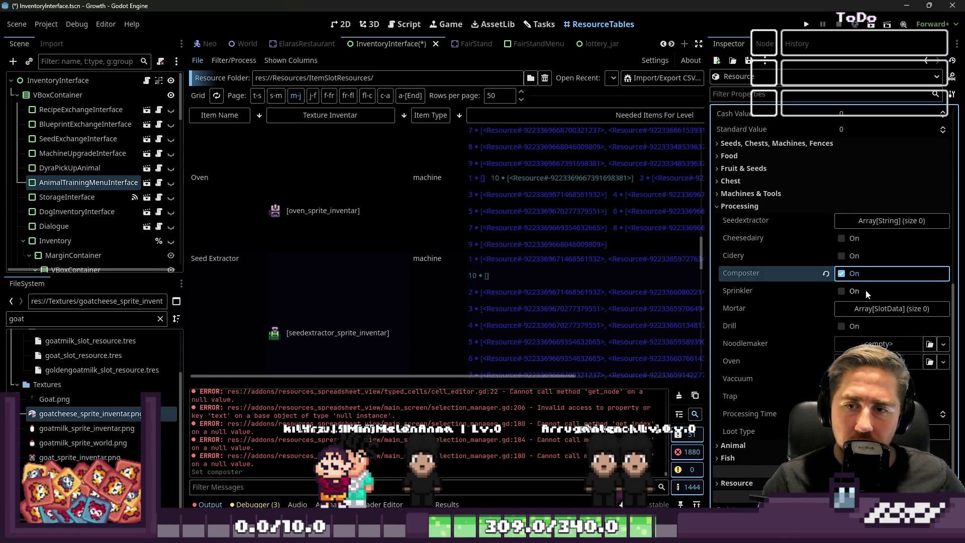
scroll(865, 293, "up", 2)
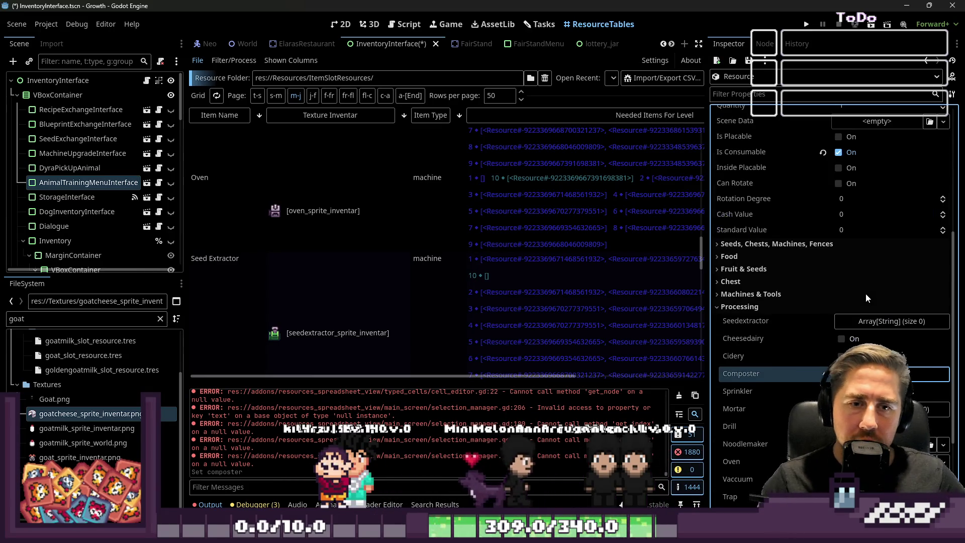
scroll(864, 289, "up", 3)
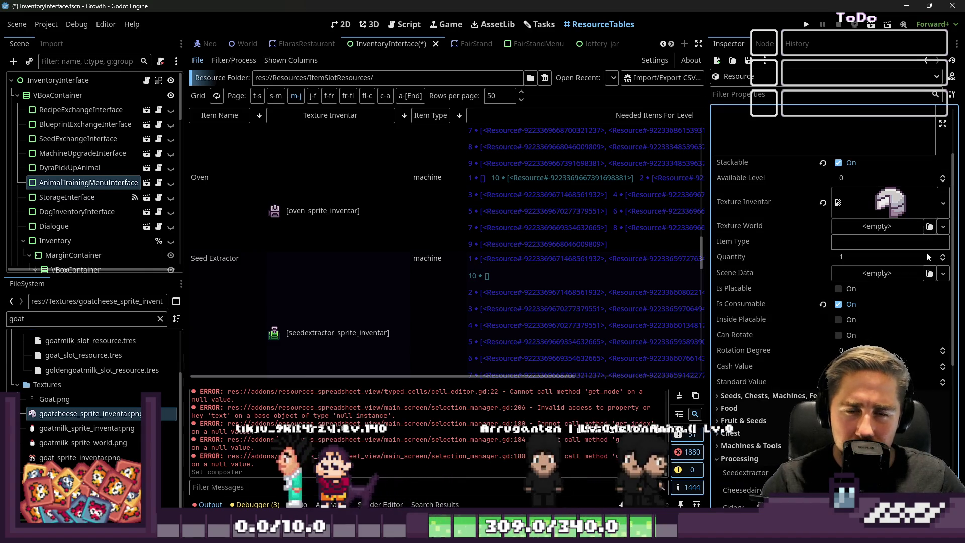
scroll(926, 252, "up", 2)
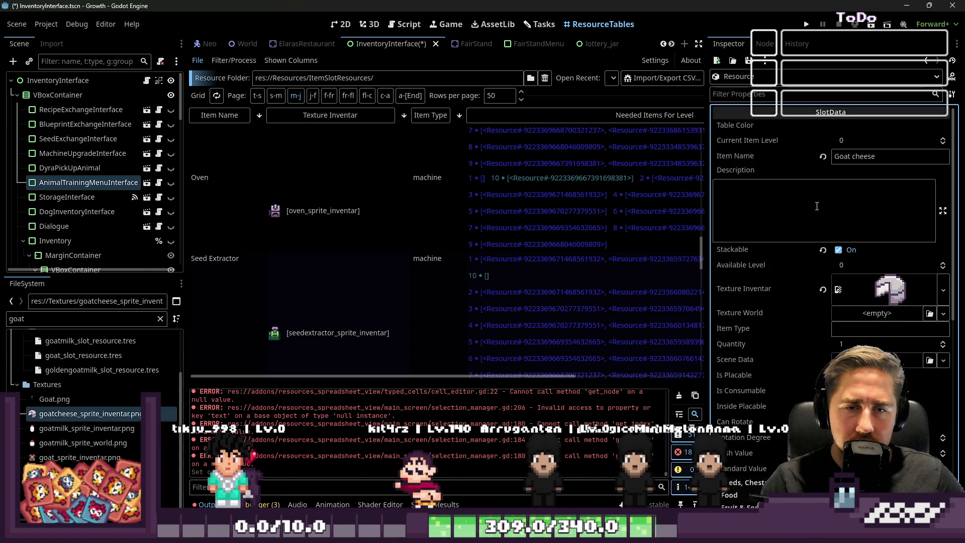
scroll(816, 211, "down", 1)
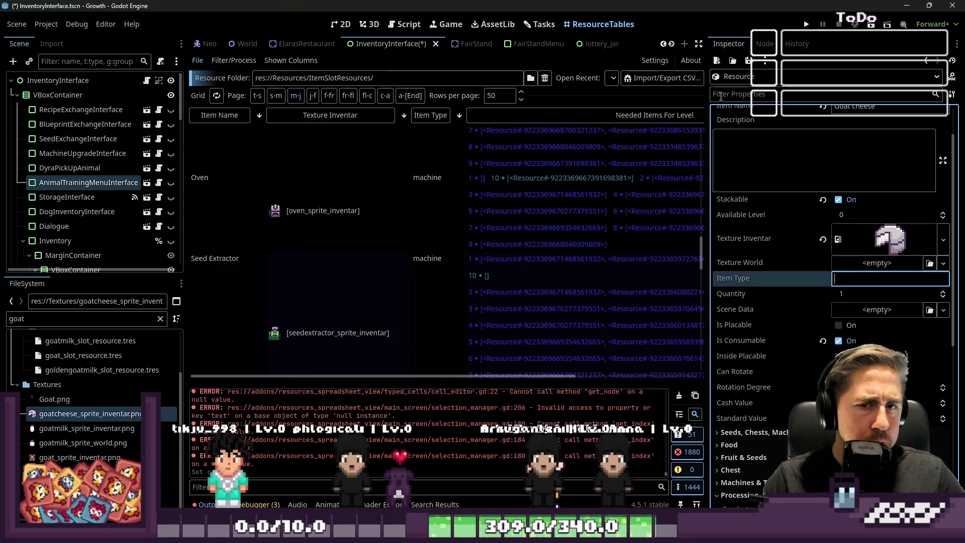
Step: Set Item Type to 'food' and sort the resource table by Item Type
type("food")
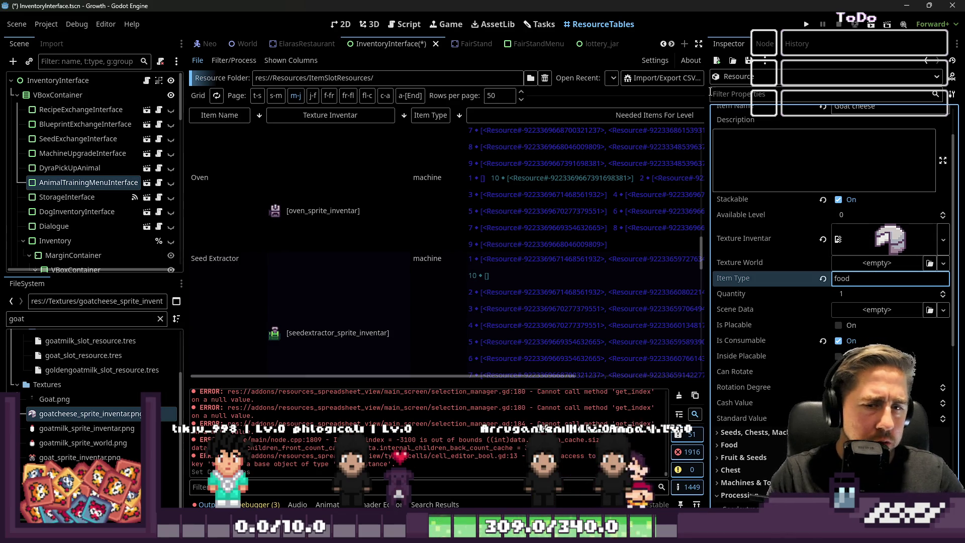
scroll(463, 195, "up", 10)
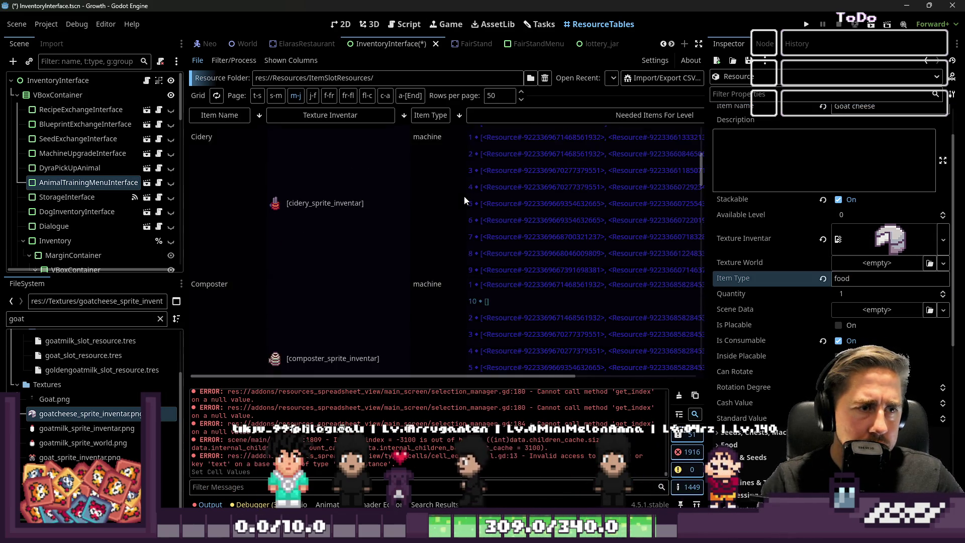
left_click(431, 115)
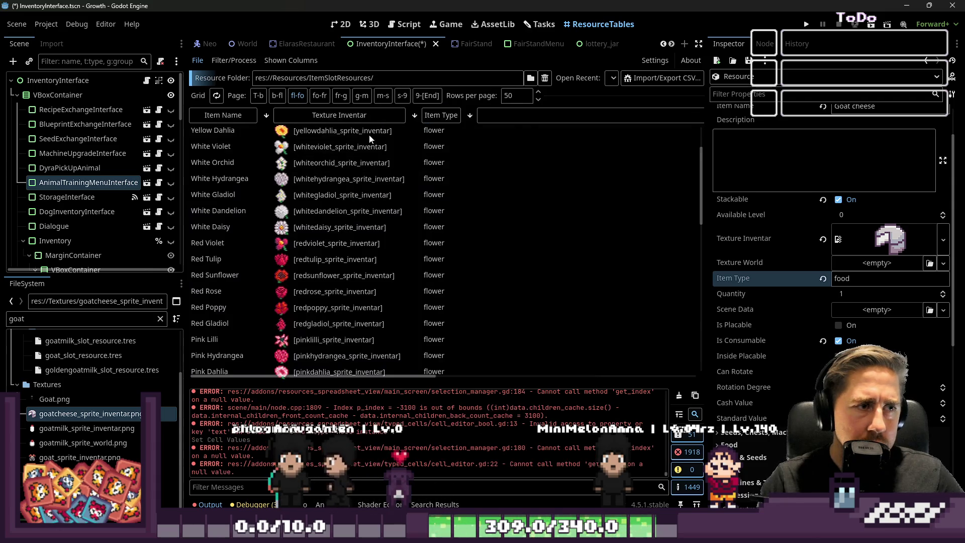
scroll(372, 165, "down", 2)
scroll(375, 179, "down", 10)
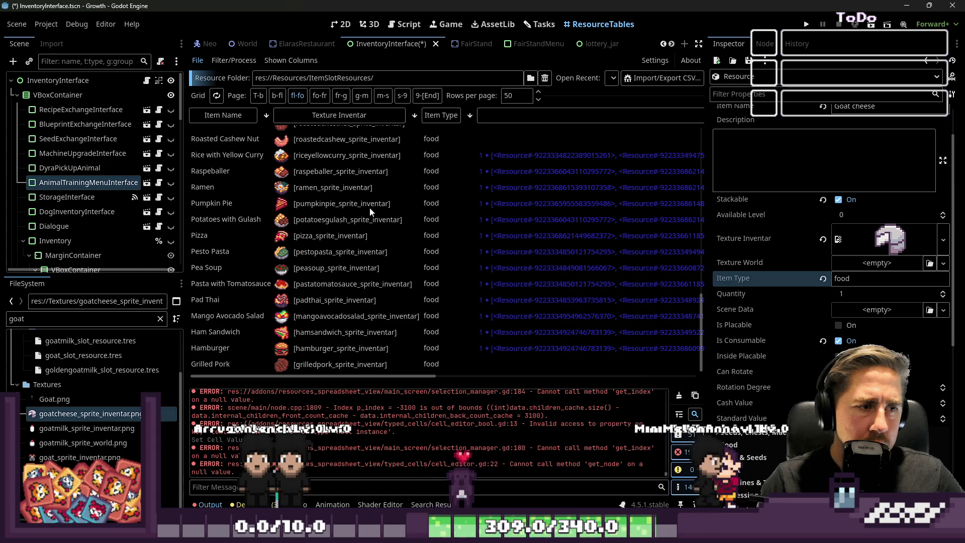
scroll(367, 209, "up", 8)
scroll(367, 209, "up", 8)
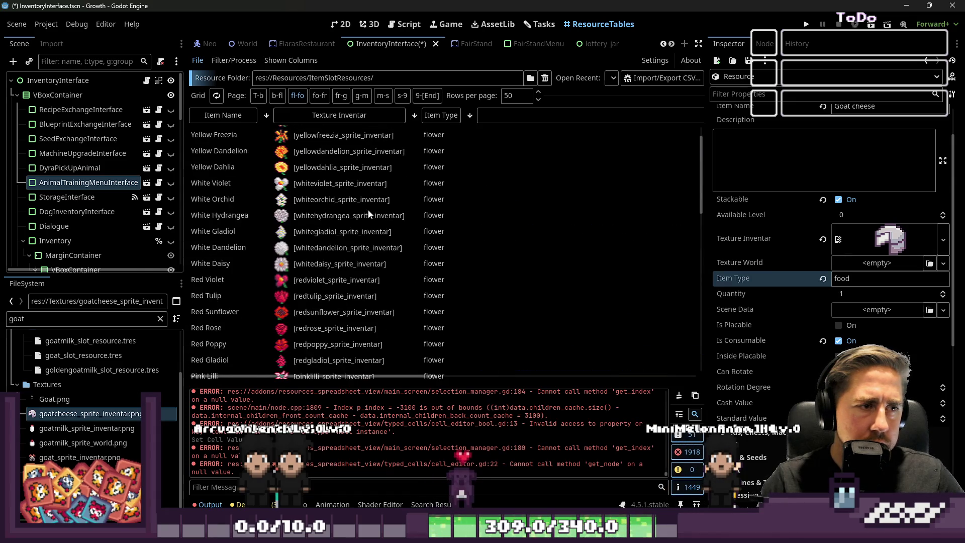
scroll(436, 274, "down", 10)
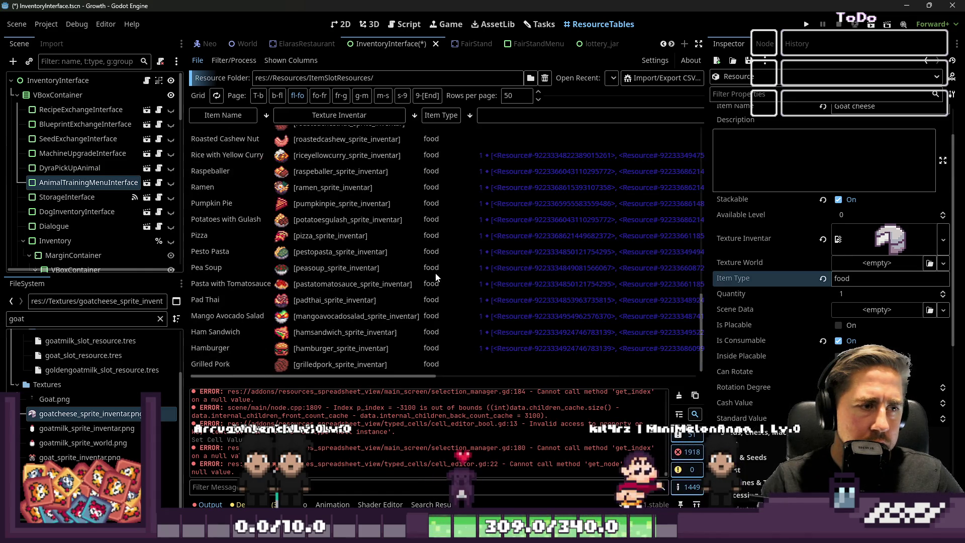
scroll(332, 166, "up", 1)
scroll(251, 133, "up", 2)
Step: Sort the table by Item Name and page to the Cheesedairy machine row
left_click(239, 120)
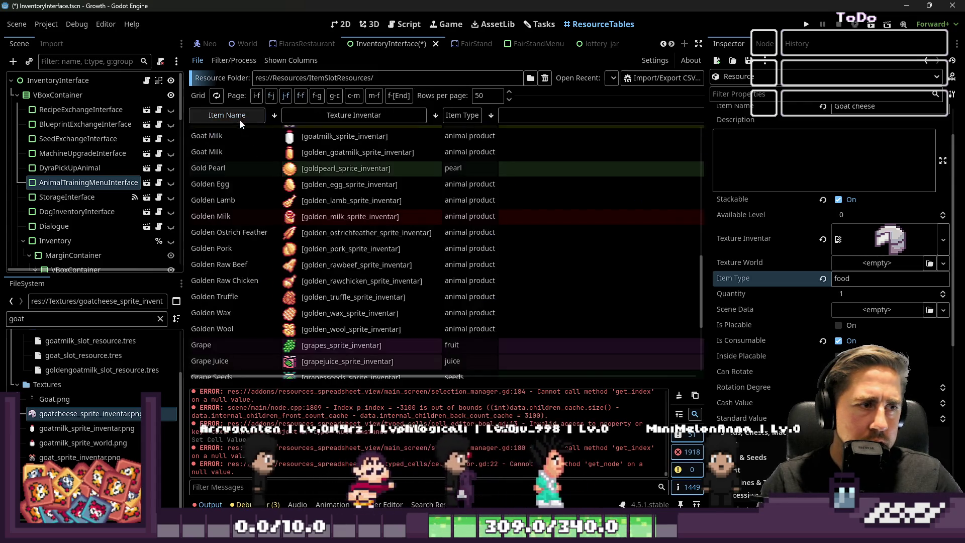
scroll(249, 187, "up", 2)
scroll(243, 172, "up", 5)
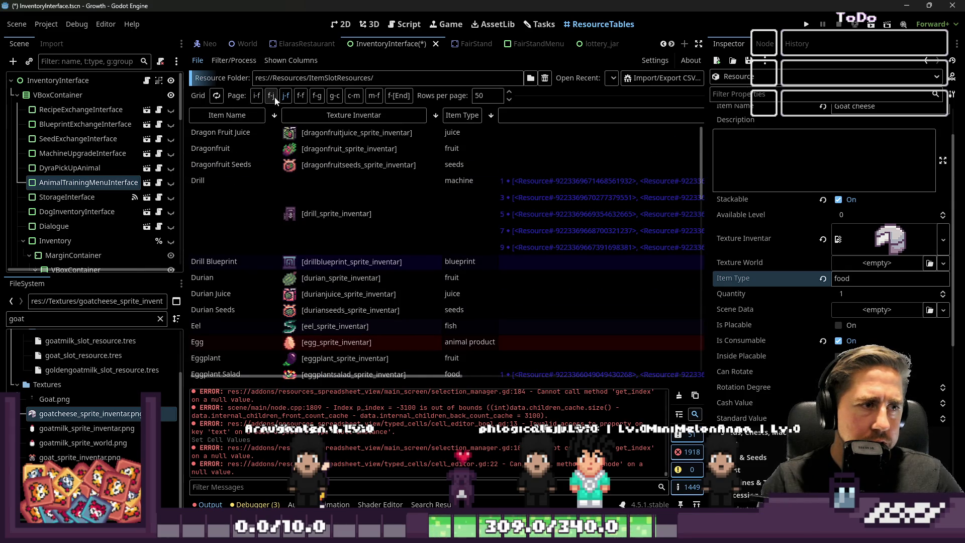
left_click(265, 113)
scroll(299, 263, "down", 5)
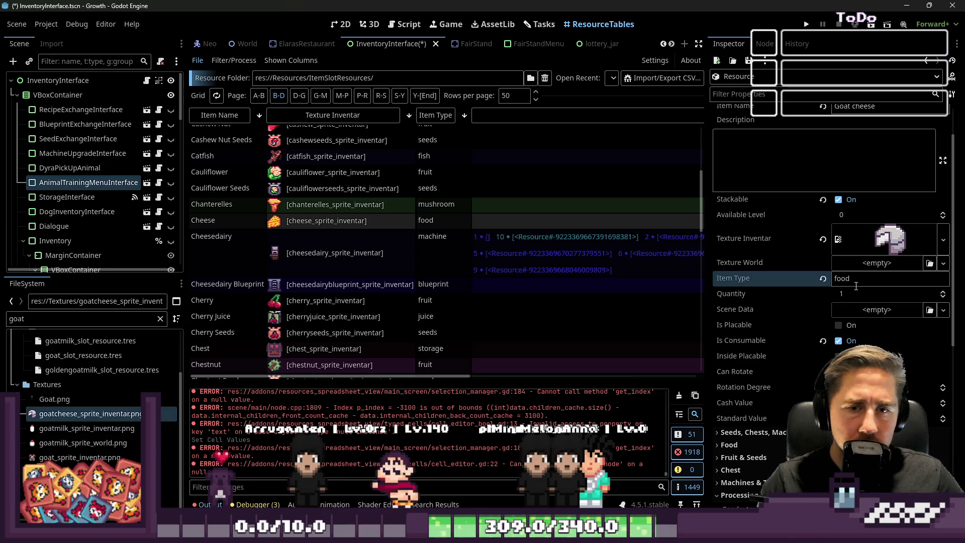
scroll(854, 188, "up", 2)
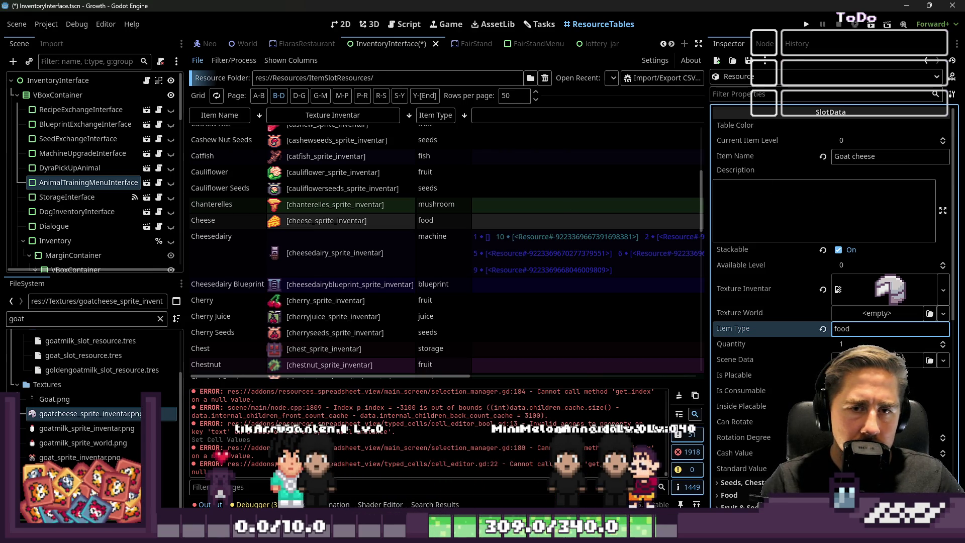
Step: Capitalise the item name to 'Goat Cheese'
left_click(853, 157)
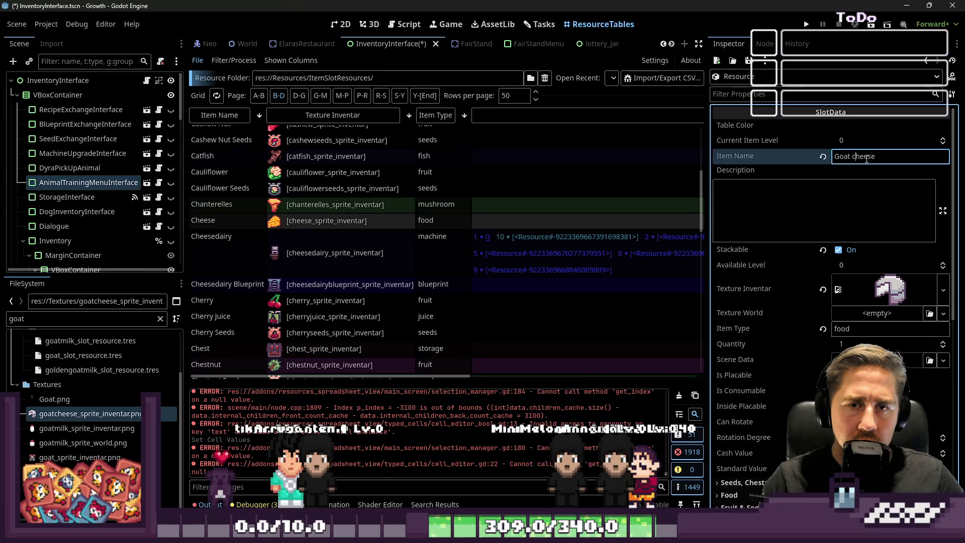
type("C")
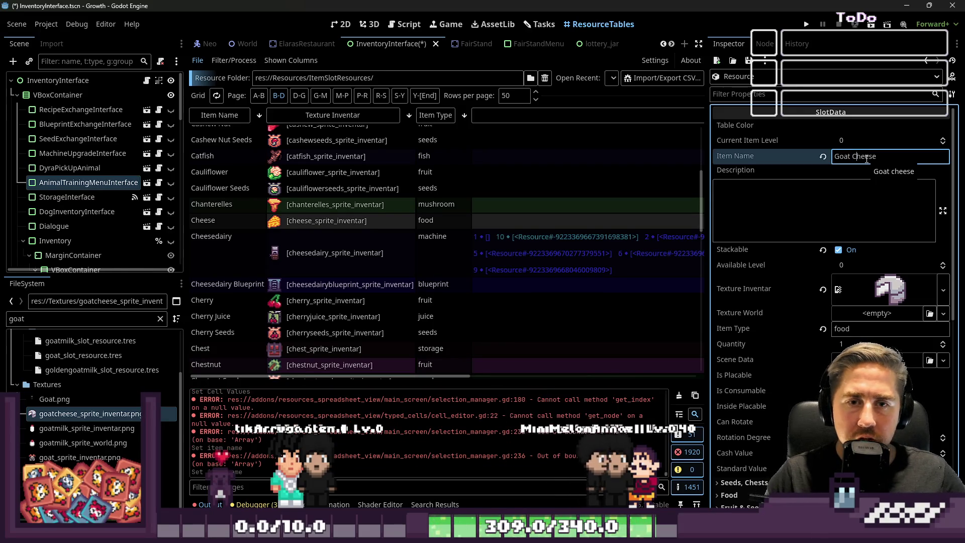
left_click(794, 218)
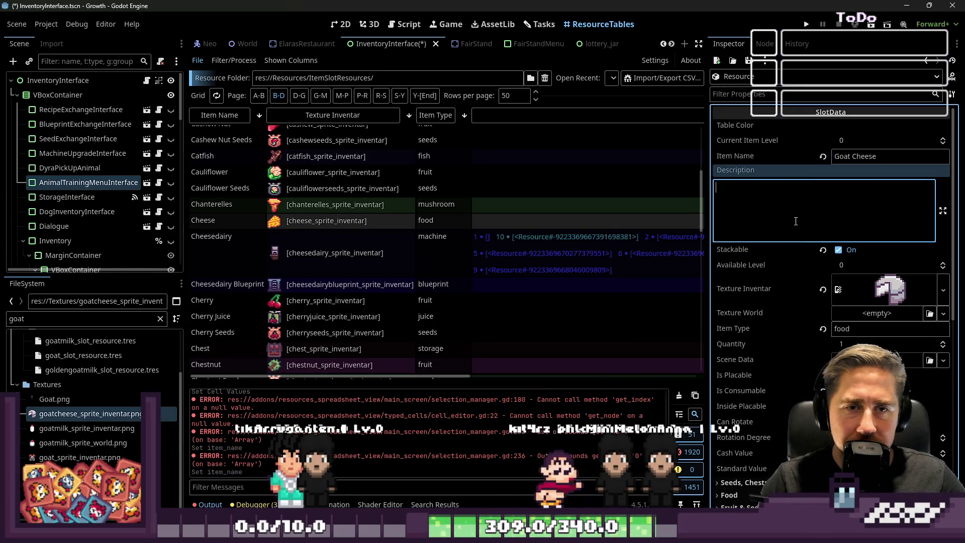
Step: Save the resource as goatcheese_slot_resource.tres in Resources/ItemSlotResources
left_click(749, 60)
left_click(756, 89)
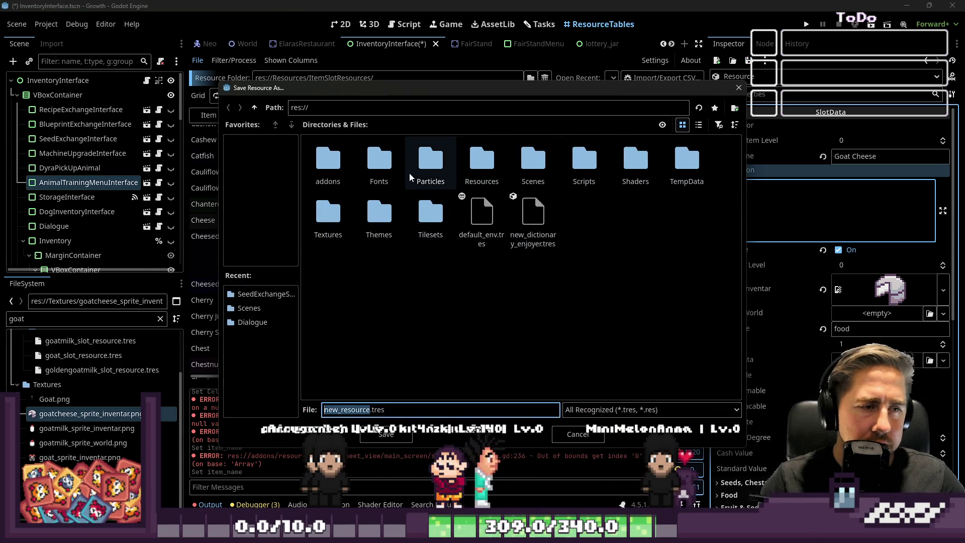
double_click(481, 161)
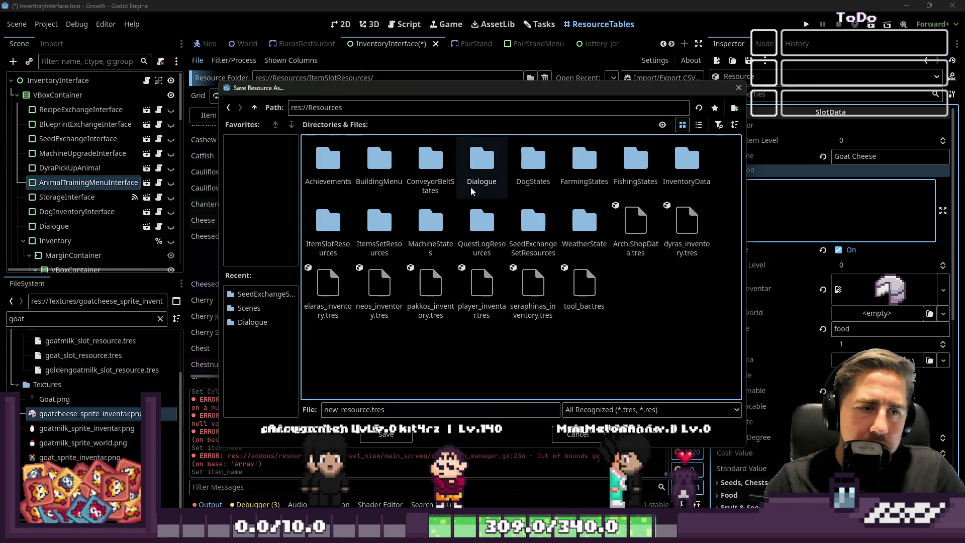
double_click(346, 225)
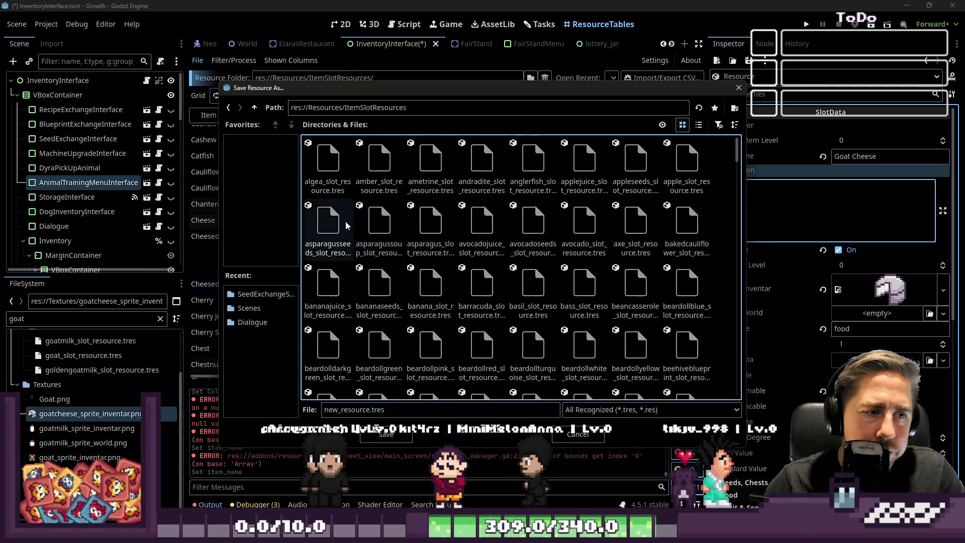
left_click(380, 168)
left_click(344, 408)
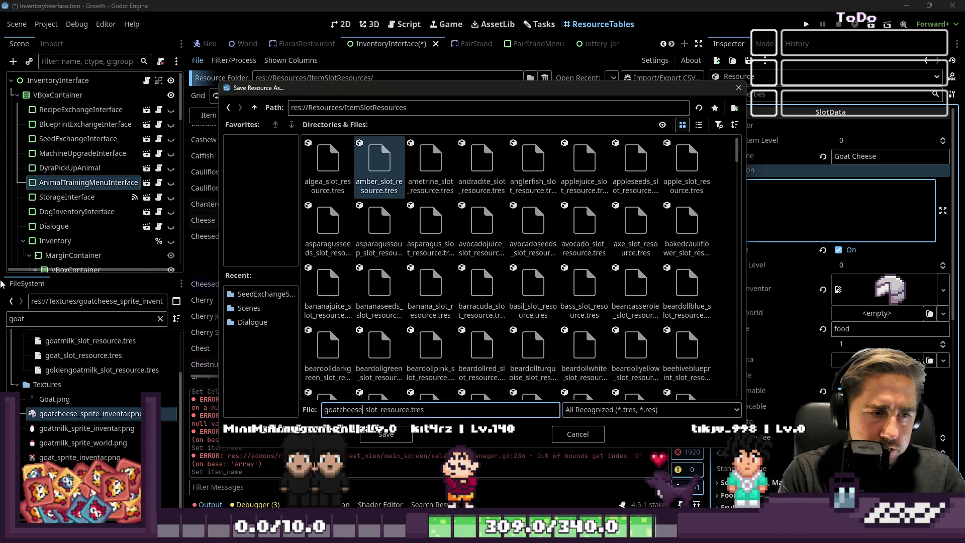
key("Return")
key("alt+Tab")
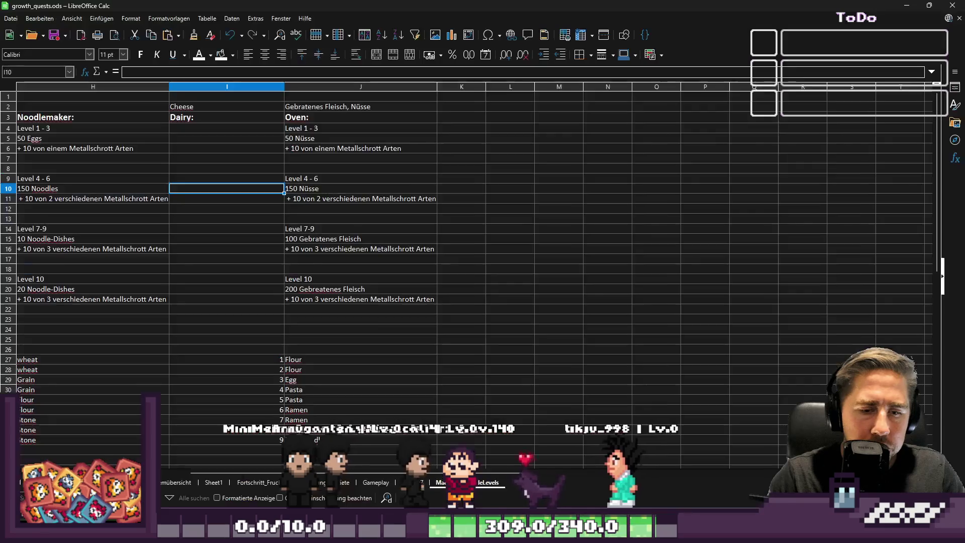
Step: Enter level numbers 1 to 9 down column K starting at K27
left_click(339, 358)
left_click(460, 351)
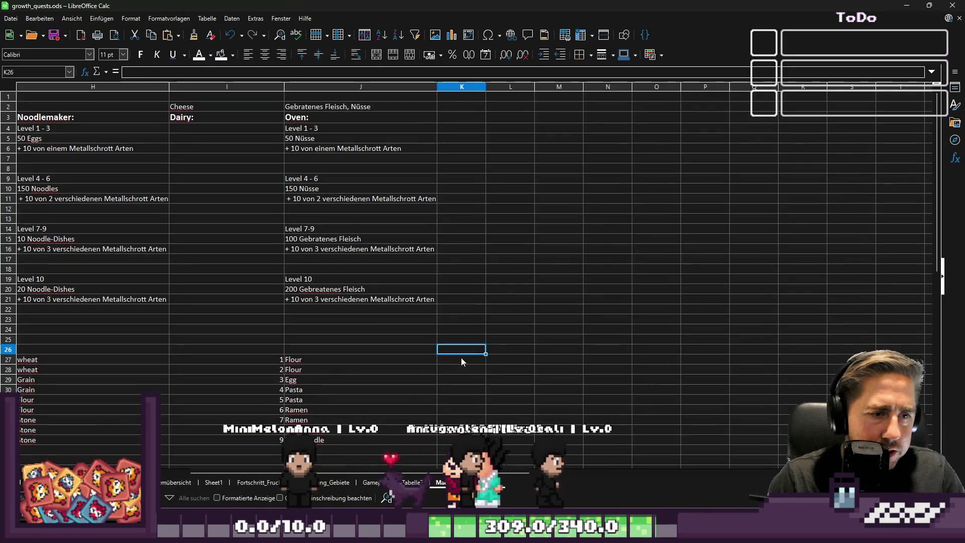
mouse_move(683, 533)
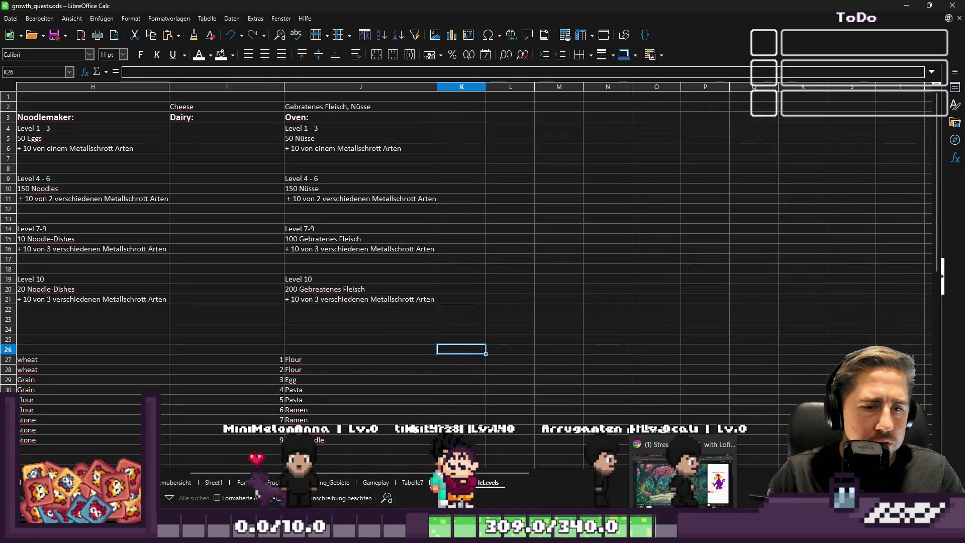
key("Down")
type("1 2 3 4 5 6 7 8 9")
key("Up")
key("Up")
key("Up")
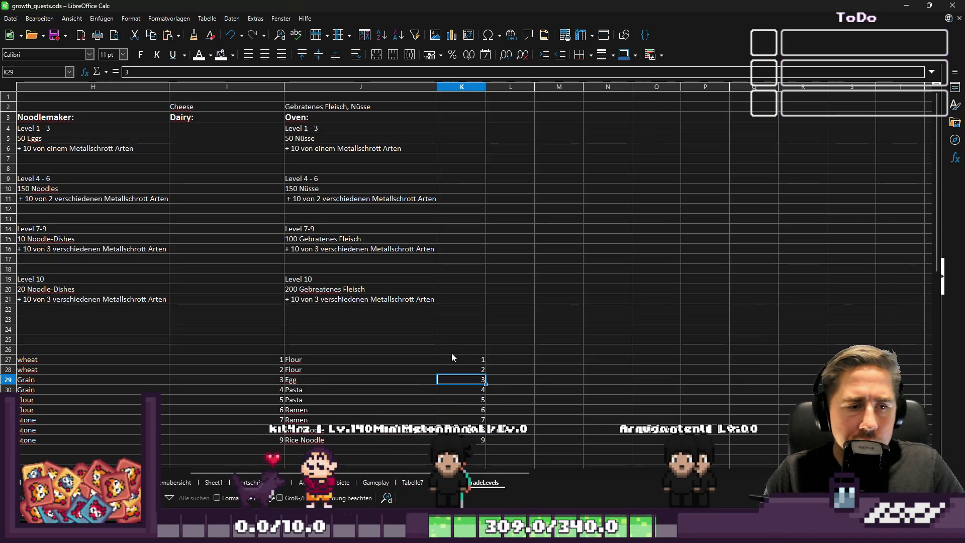
Step: Enter Milk in L27 and L28 for levels 1 and 2
key("Up")
key("Up")
key("Right")
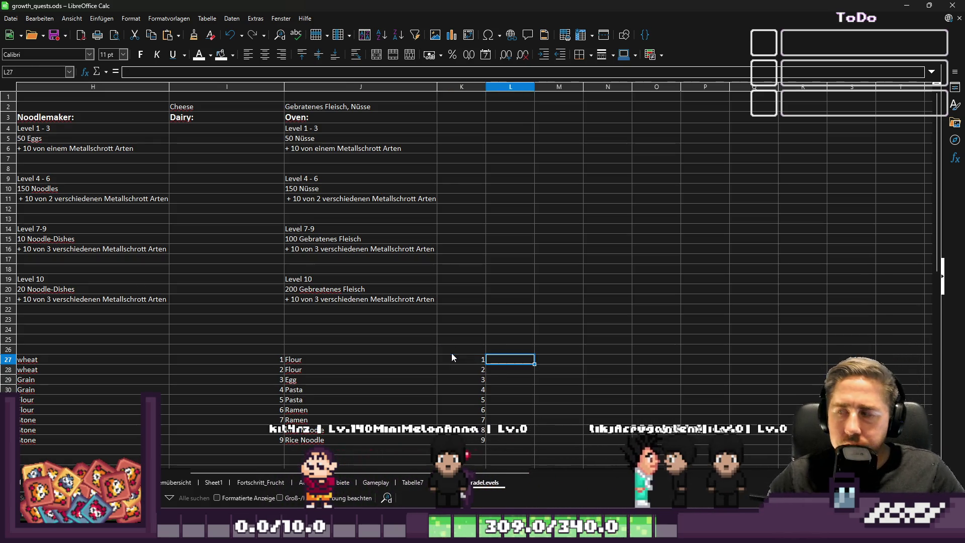
type("Milk")
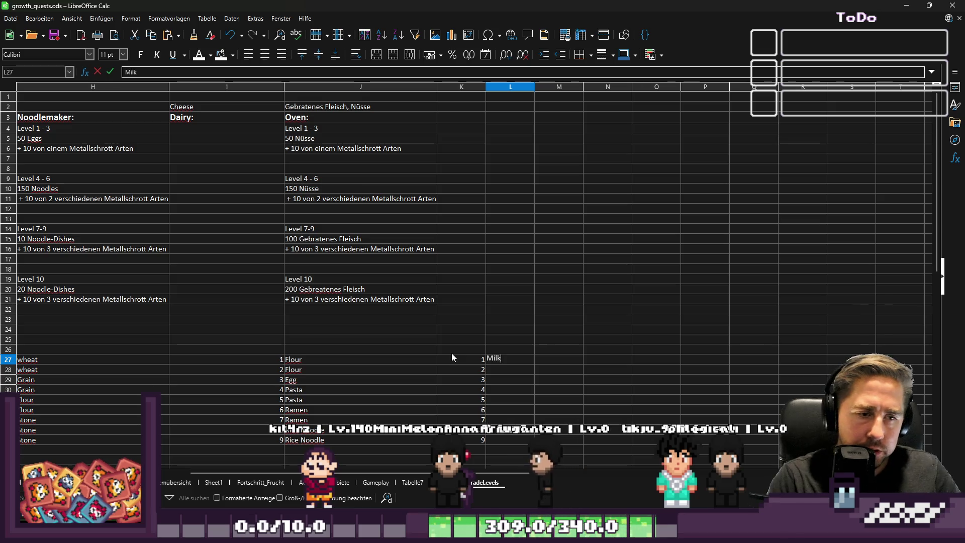
key("Return")
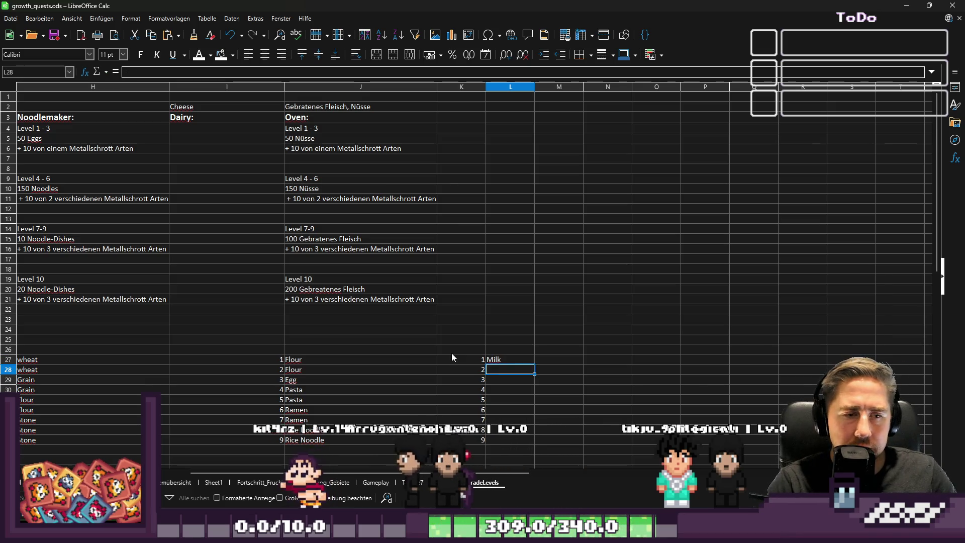
type("Milk")
key("Return")
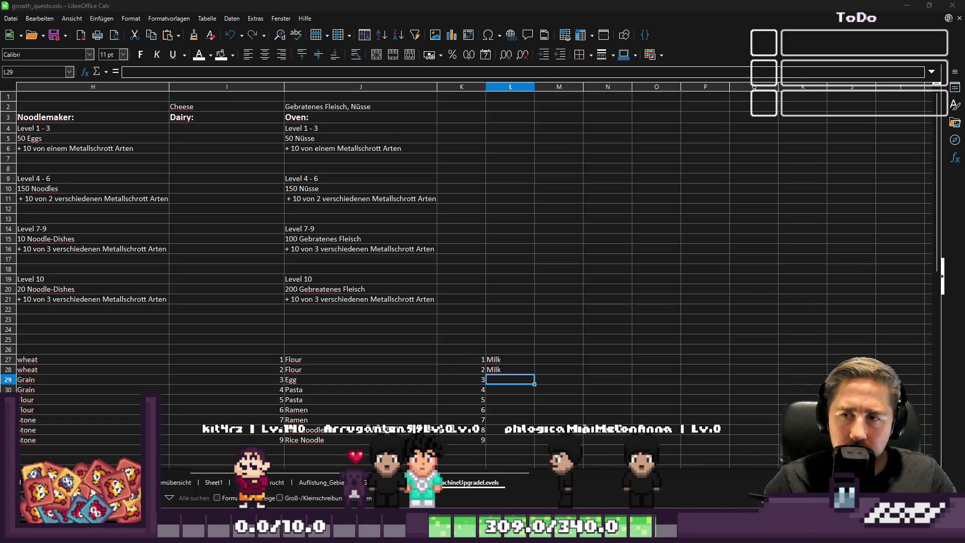
left_click(502, 382)
Step: Enter Goat Milk and shift the Goat Milk entries down one row, clearing level 3's cell
type("Goat Milk")
key("Return")
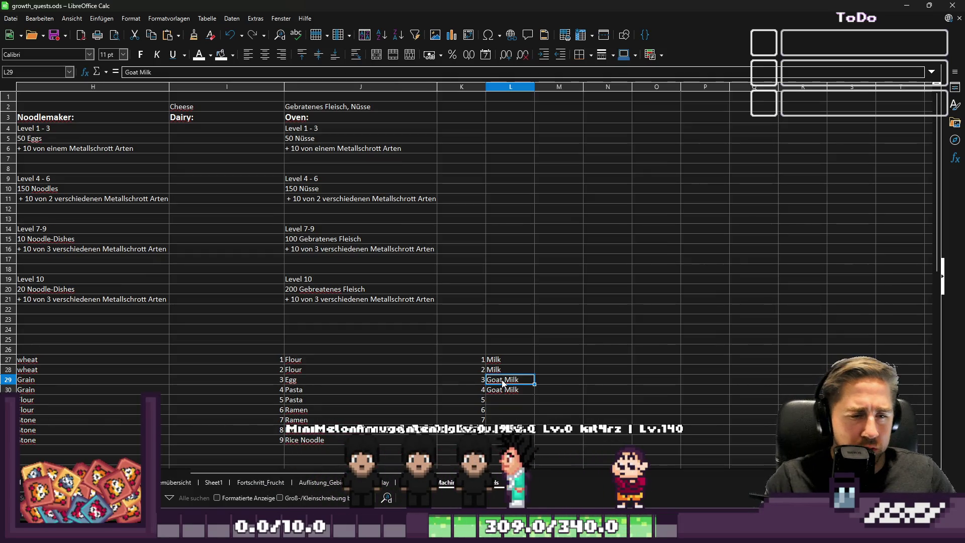
left_click(517, 399)
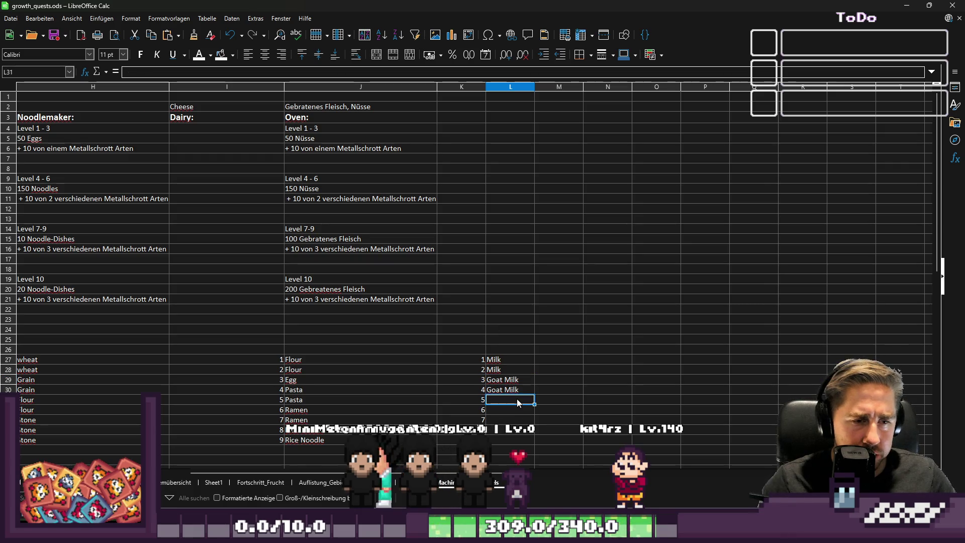
left_click(513, 382)
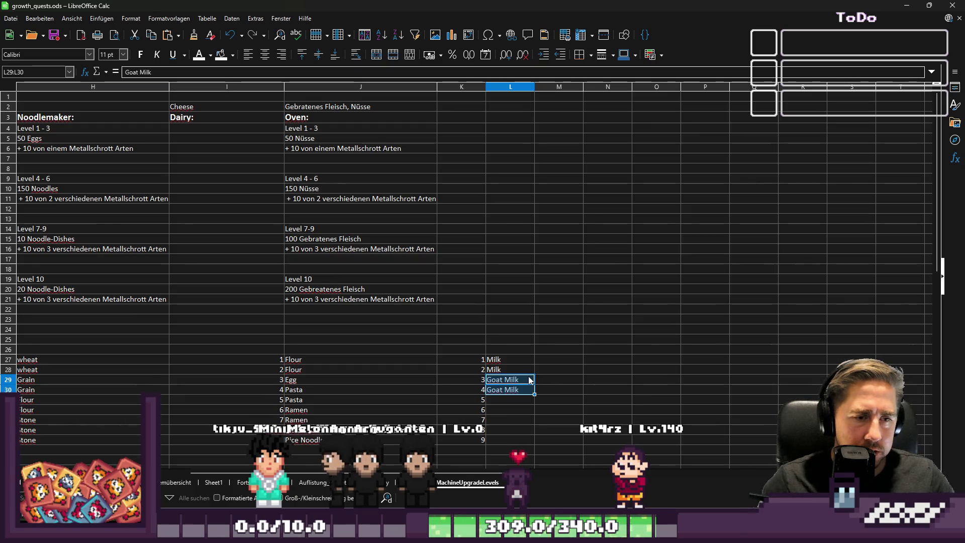
left_click(505, 380)
key("ctrl+c")
left_click(527, 387)
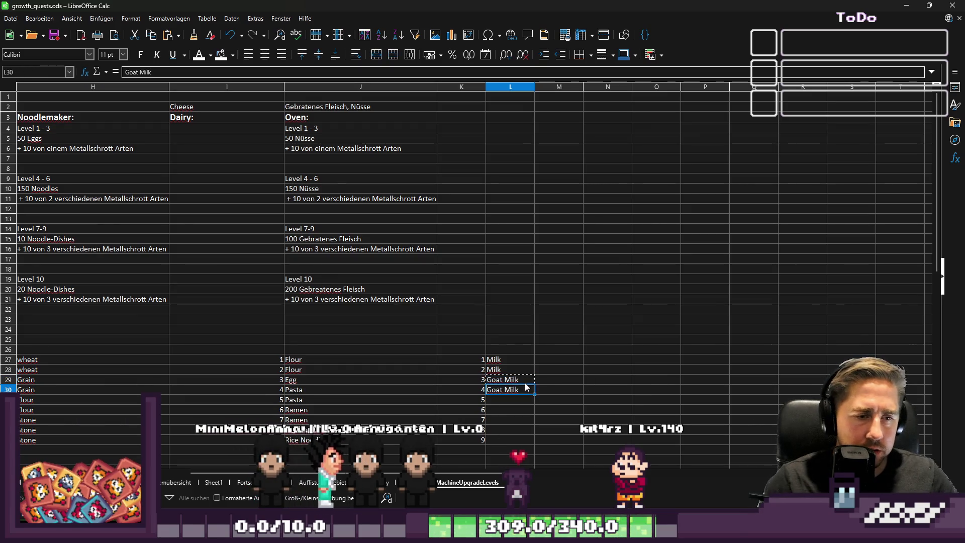
key("ctrl+v")
key("Up")
key("Delete")
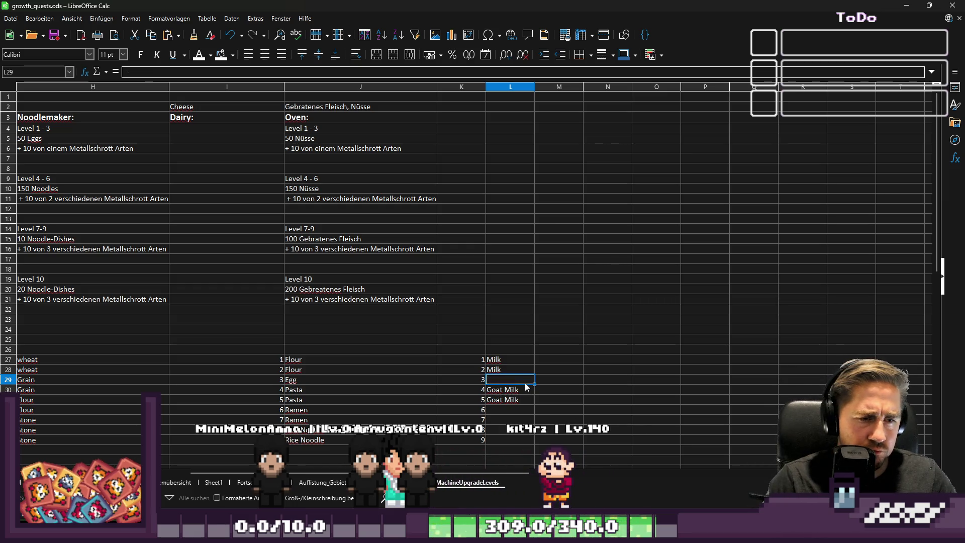
Step: Copy Goat Milk into the next level's material cell
key("Down")
key("ctrl+c")
key("Down")
key("ctrl+v")
key("Down")
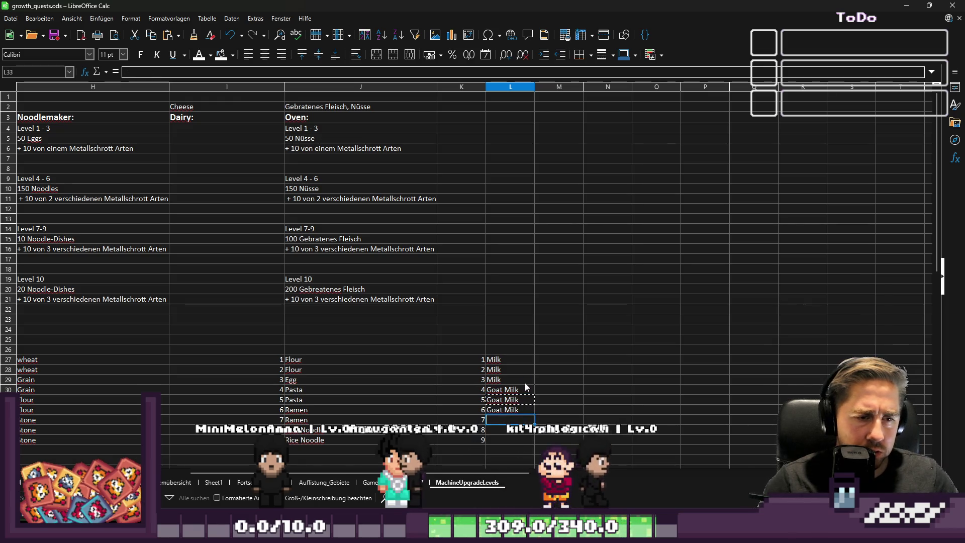
Step: Enter Cheese in column L and Goat Cheese in M35 beside level 9
type("Chee")
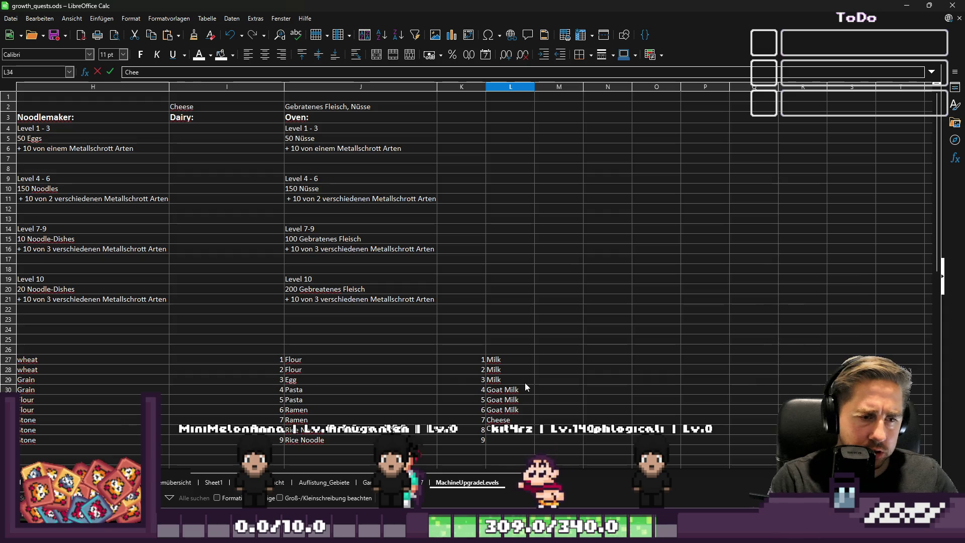
key("Up")
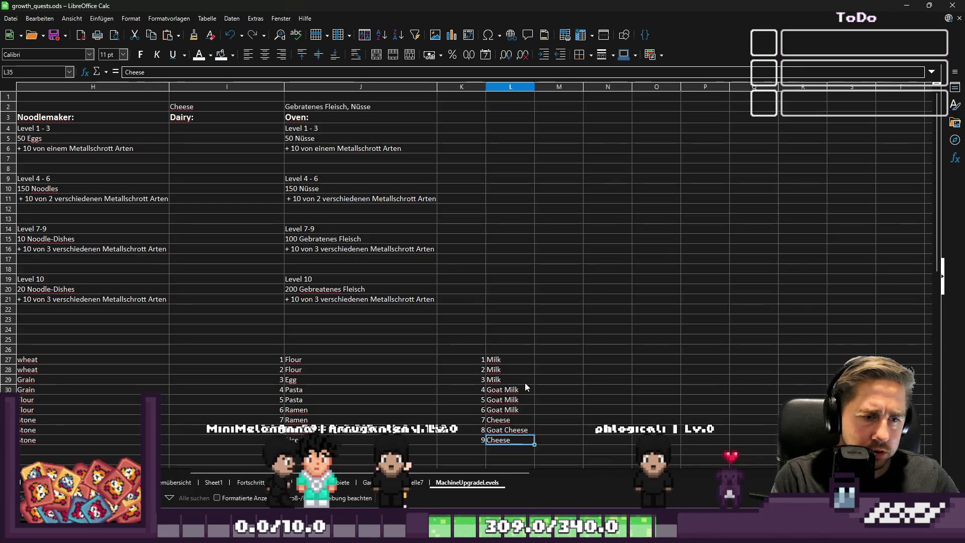
key("Tab")
type("Goat Chees")
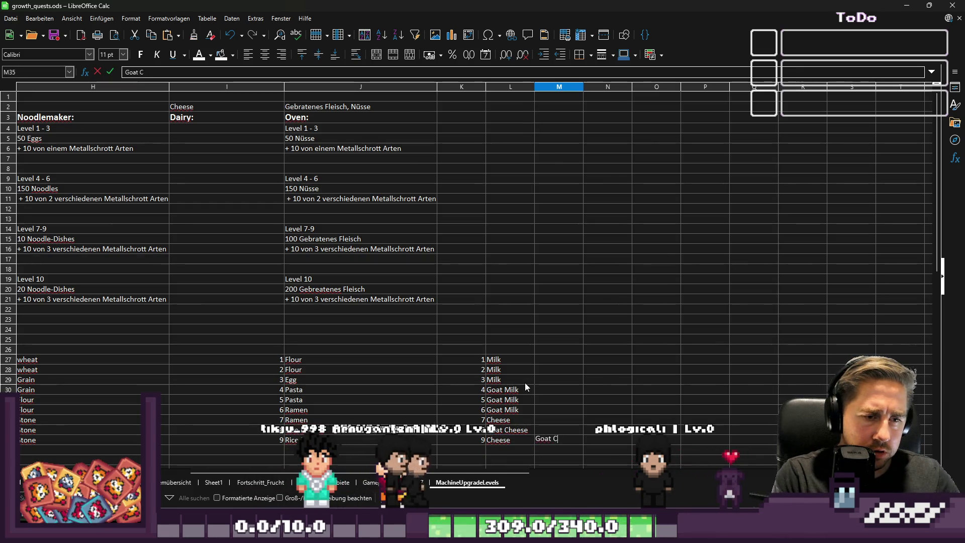
type("e")
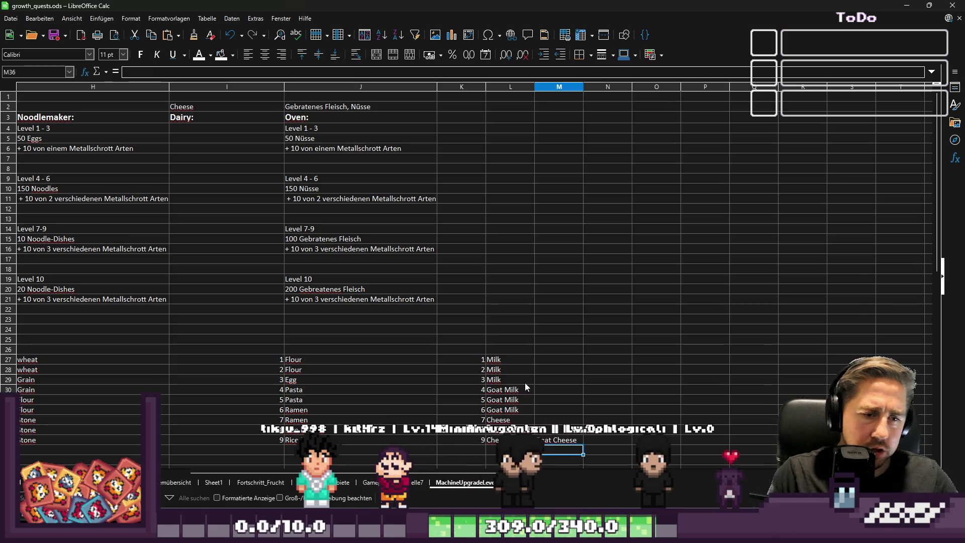
key("Return")
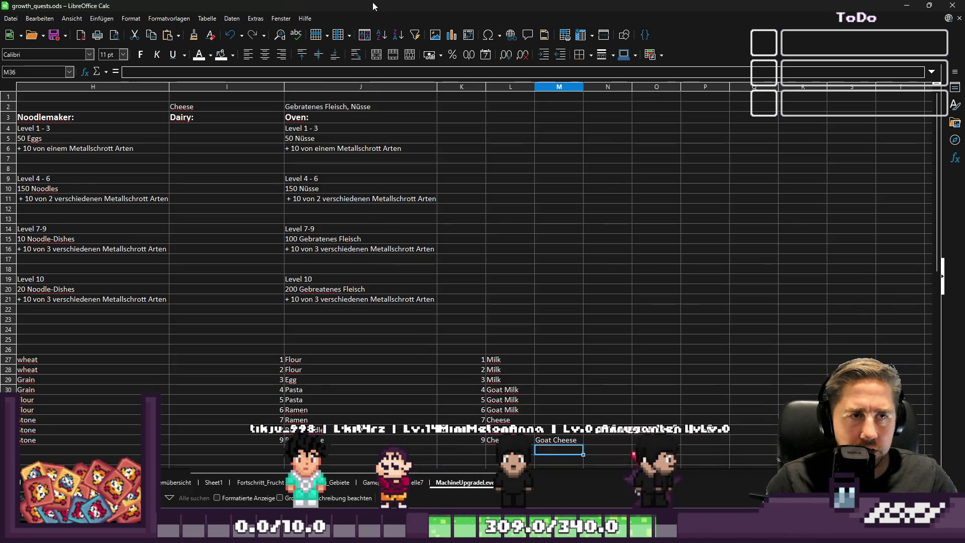
key("alt+Tab")
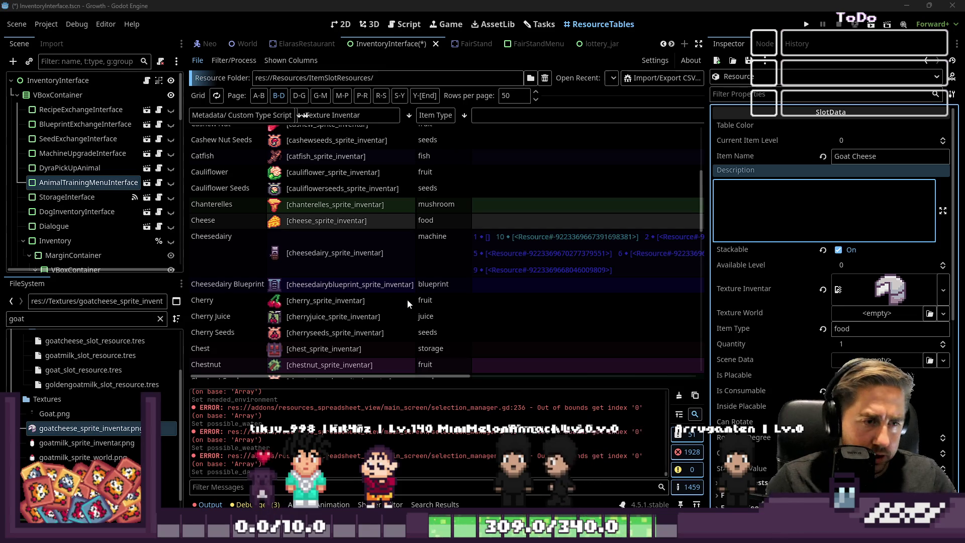
Step: Filter FileSystem for 'milk' and switch on the Goat Cheese resource's Cheesedairy flag
scroll(729, 309, "down", 5)
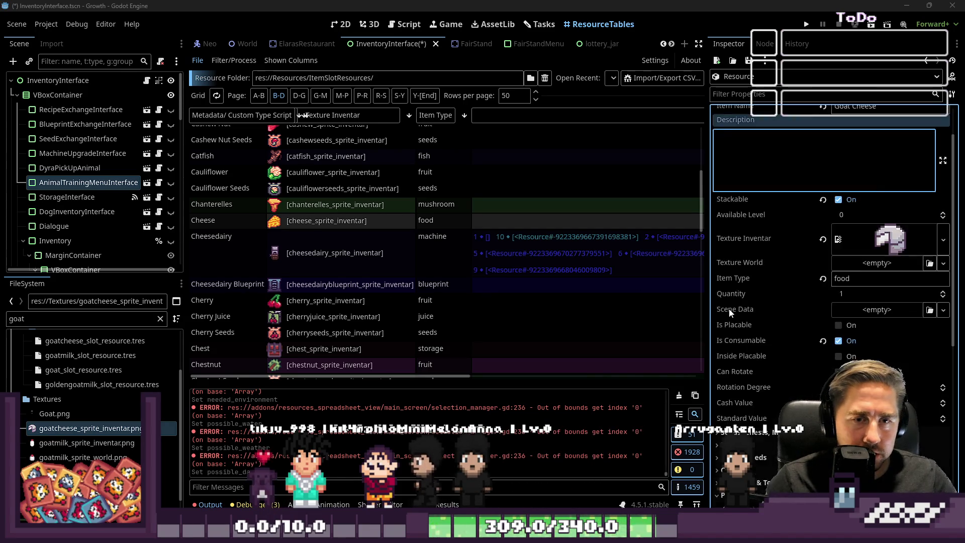
scroll(758, 276, "down", 4)
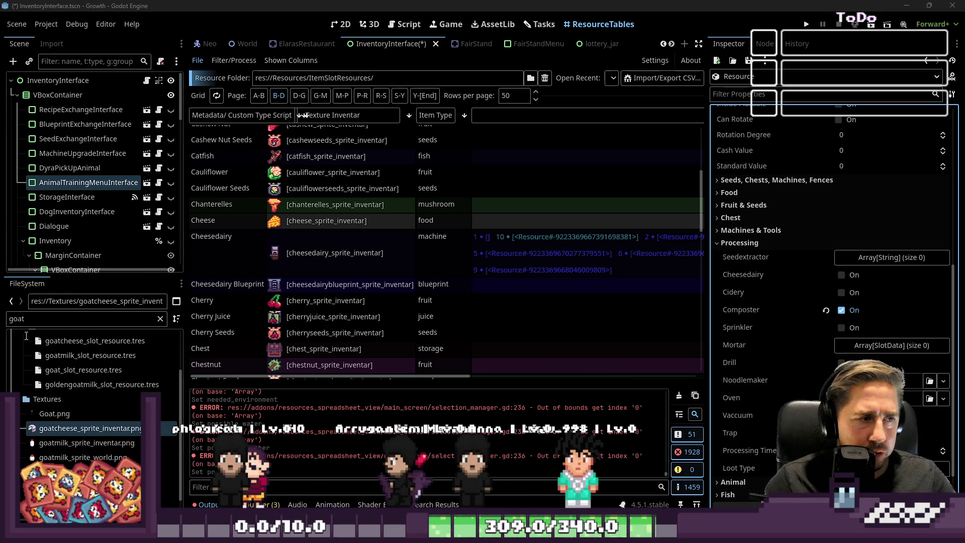
left_click(38, 317)
type("milk")
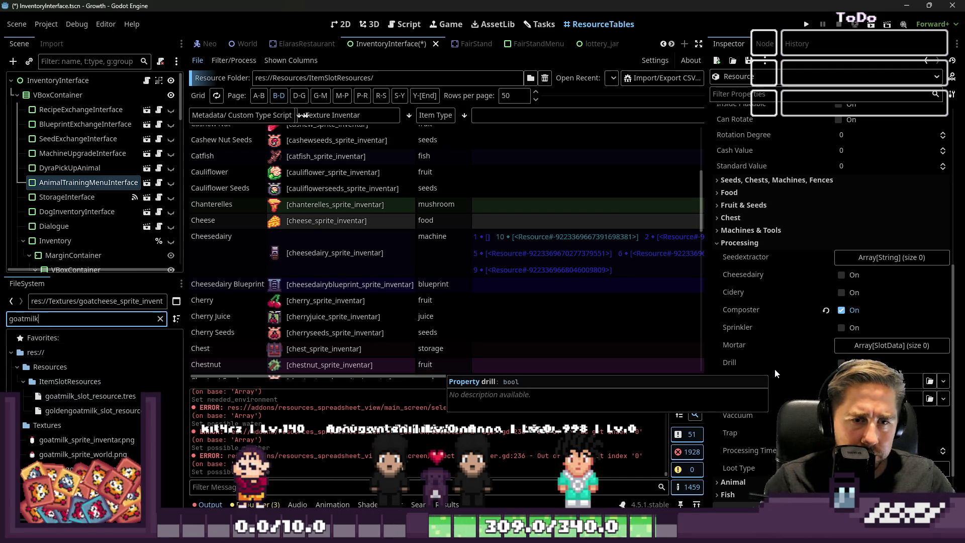
double_click(839, 276)
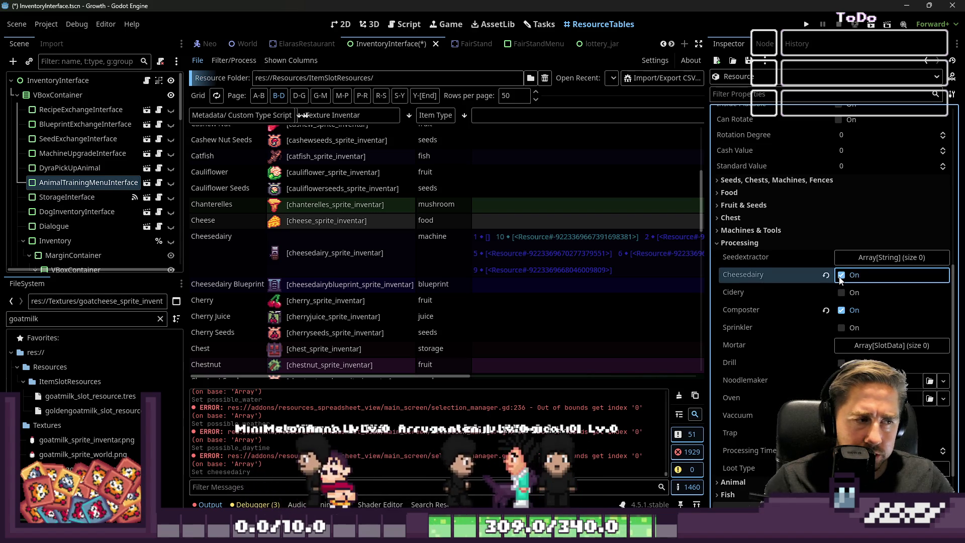
Step: Save the resource as goatcheese_slot_resource.tres and open goatmilk_slot_resource.tres
scroll(829, 285, "up", 10)
left_click(749, 61)
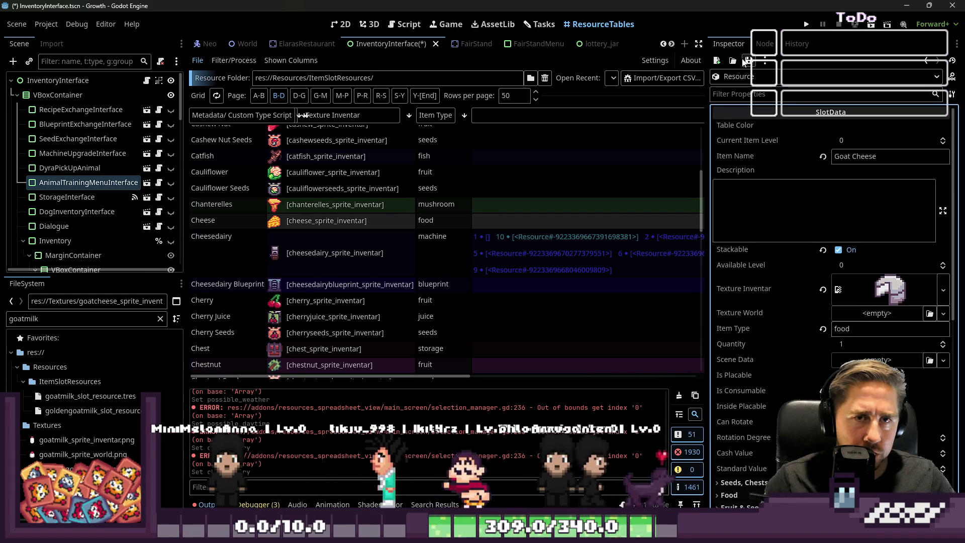
left_click(746, 74)
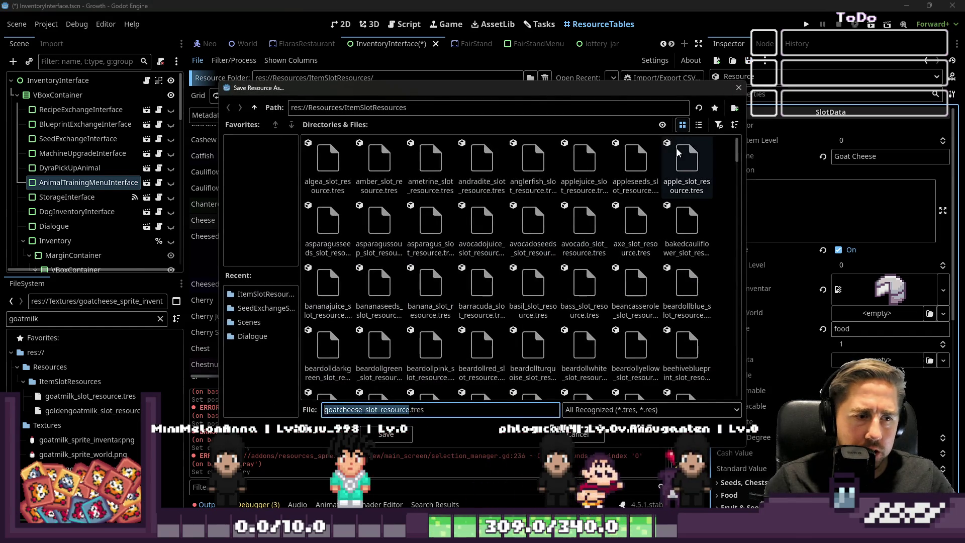
key("Return")
double_click(90, 396)
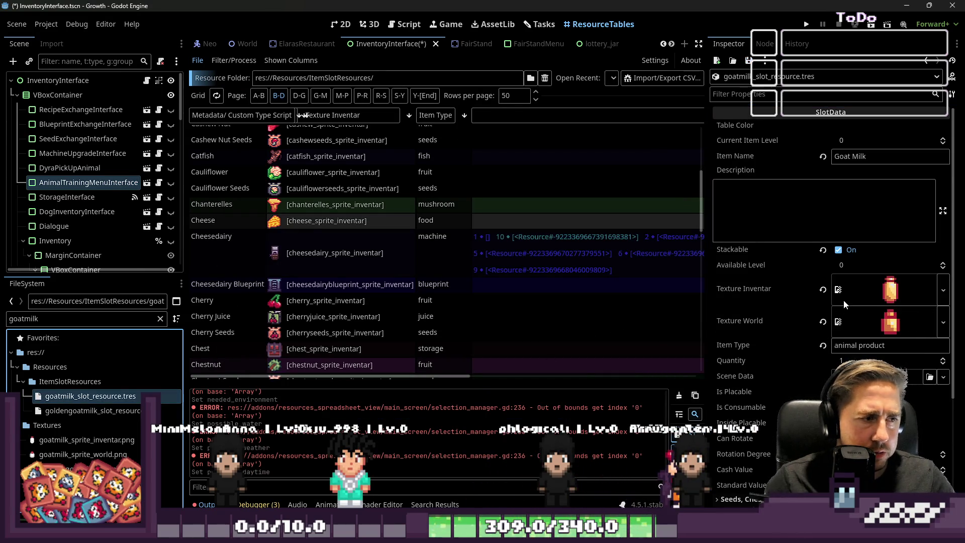
Step: Drag the goat milk inventory and world sprites into Goat Milk's Texture slots
scroll(844, 302, "down", 3)
scroll(846, 304, "up", 3)
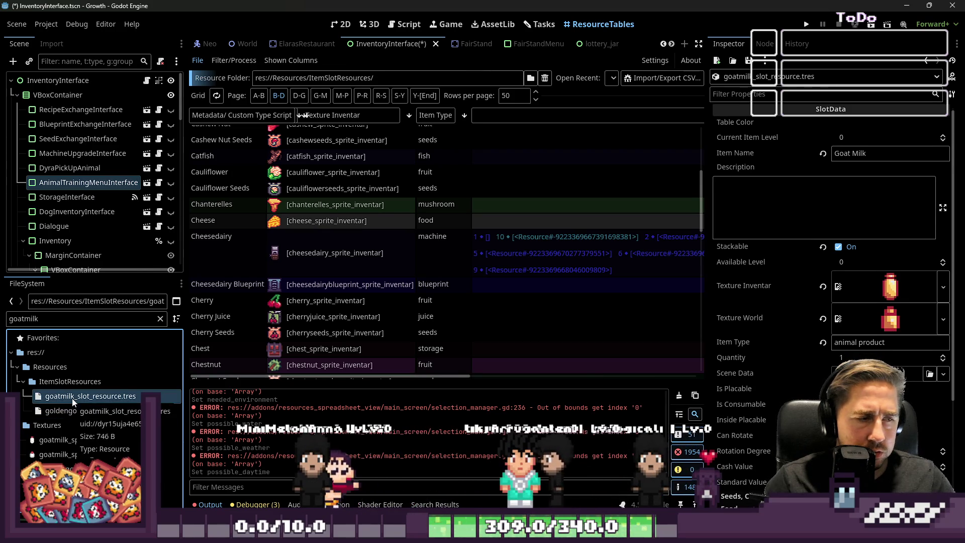
left_click(64, 411)
key("F2")
type("2")
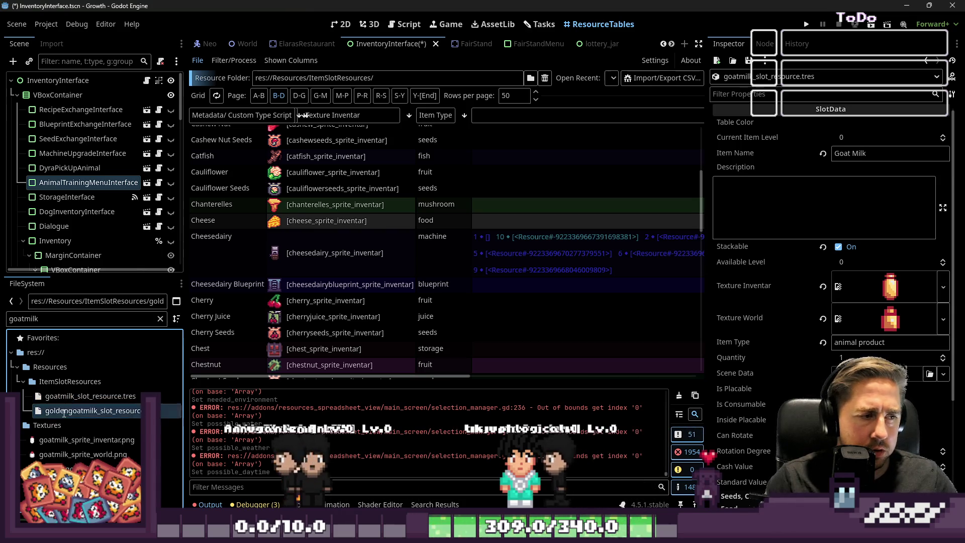
key("Return")
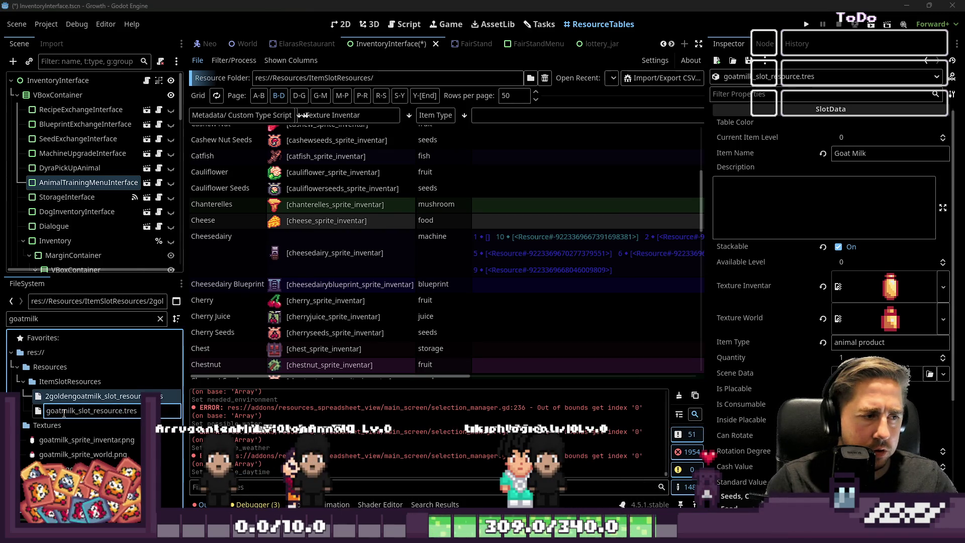
type("golden")
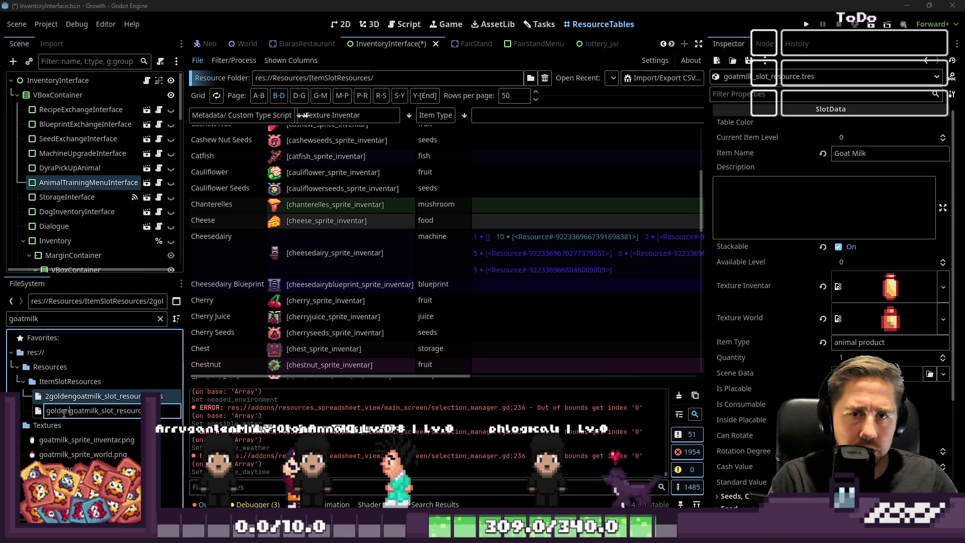
key("Escape")
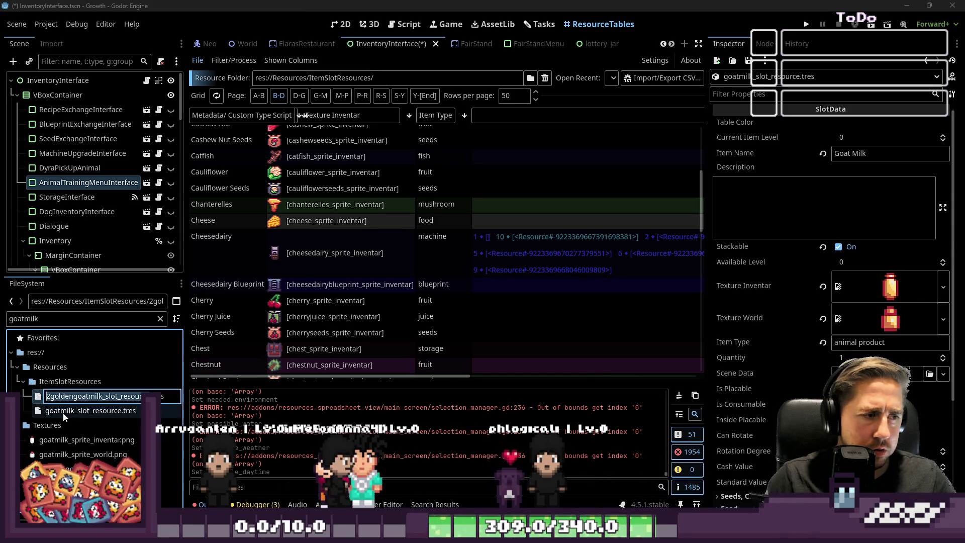
left_click(90, 399)
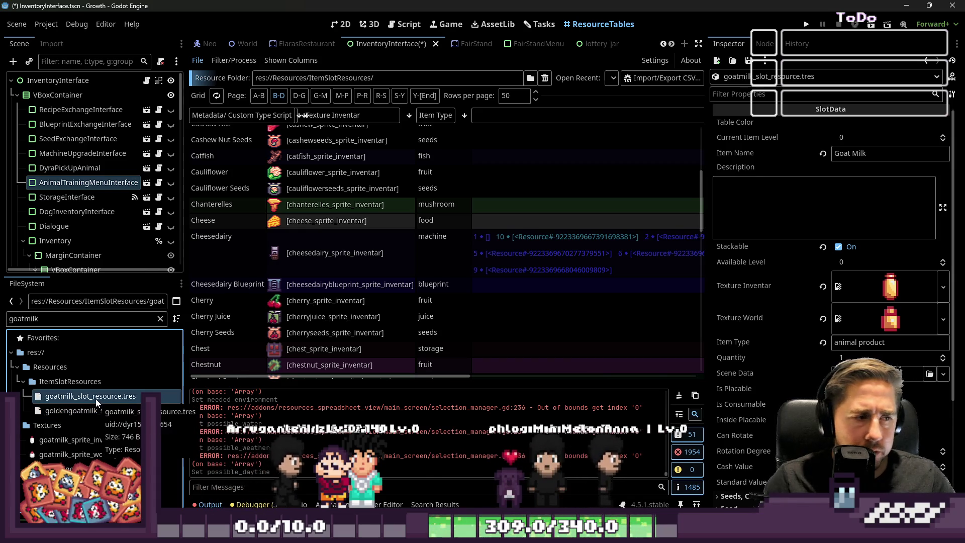
mouse_move(61, 445)
left_mouse_down()
mouse_move(904, 280)
mouse_move(901, 295)
left_mouse_up()
left_click_drag(83, 454, 889, 320)
Step: Name the golden resource 'Golden Goat Milk', give it the golden bottle sprites, and save
left_click(62, 396)
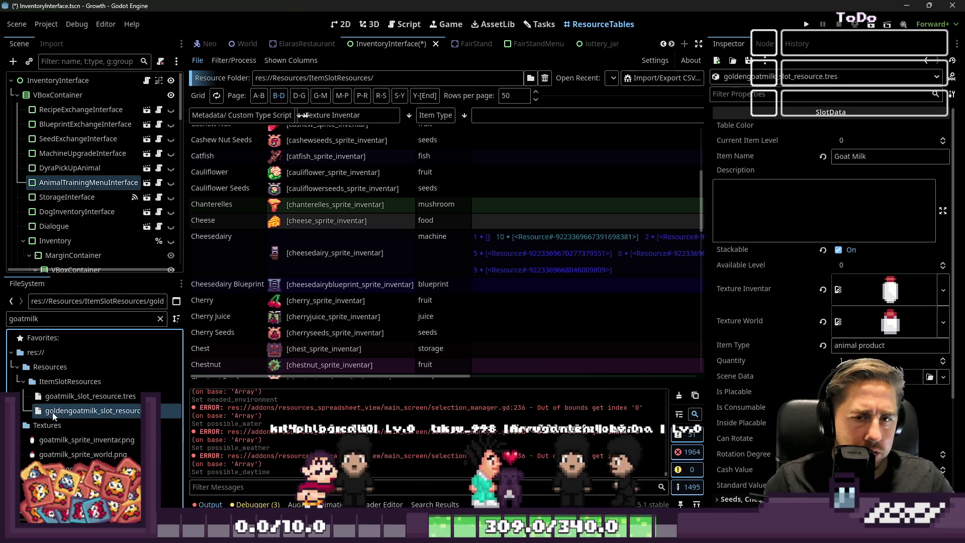
left_click(63, 396)
left_click(56, 411)
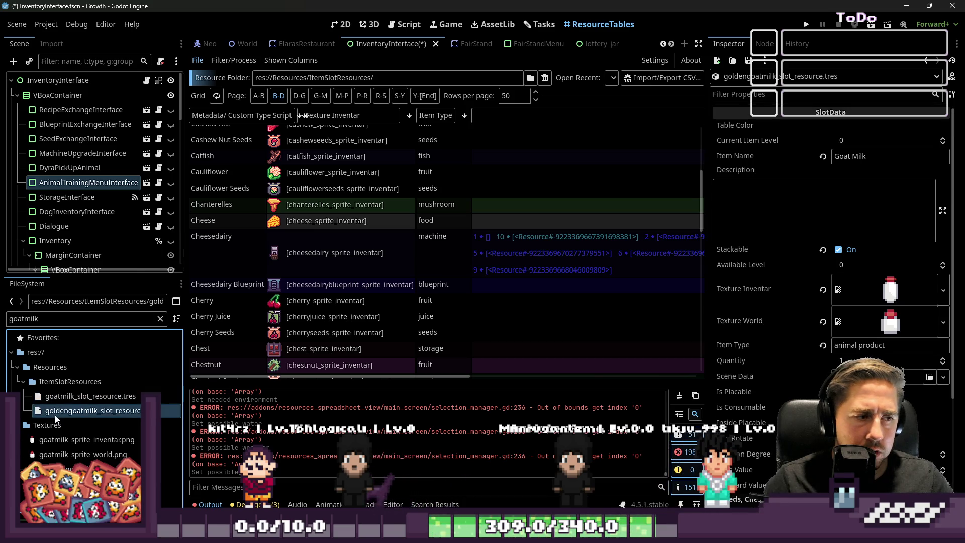
left_click(839, 158)
type("Golden")
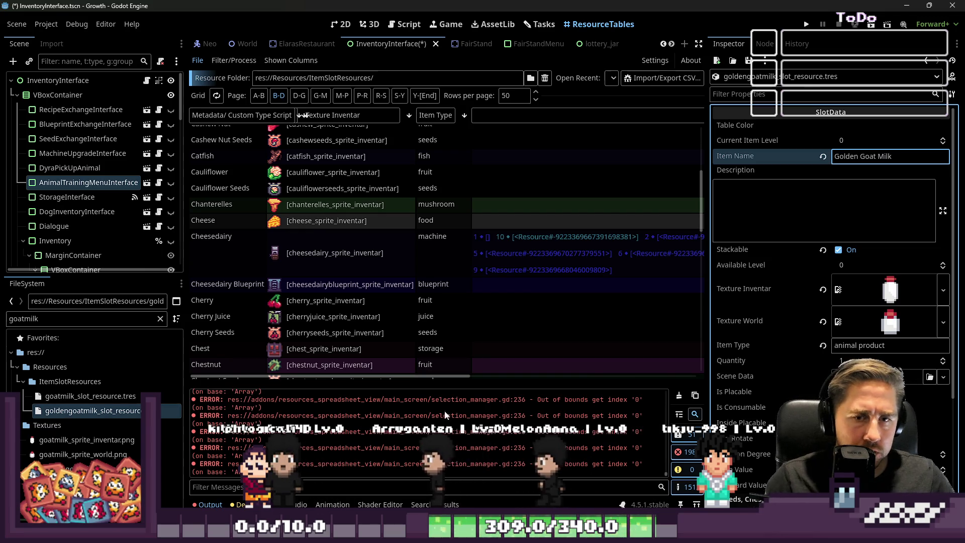
mouse_move(80, 468)
left_mouse_down()
mouse_move(754, 316)
mouse_move(904, 297)
mouse_move(892, 292)
left_mouse_up()
mouse_move(80, 483)
left_mouse_down()
mouse_move(854, 371)
mouse_move(889, 321)
left_mouse_up()
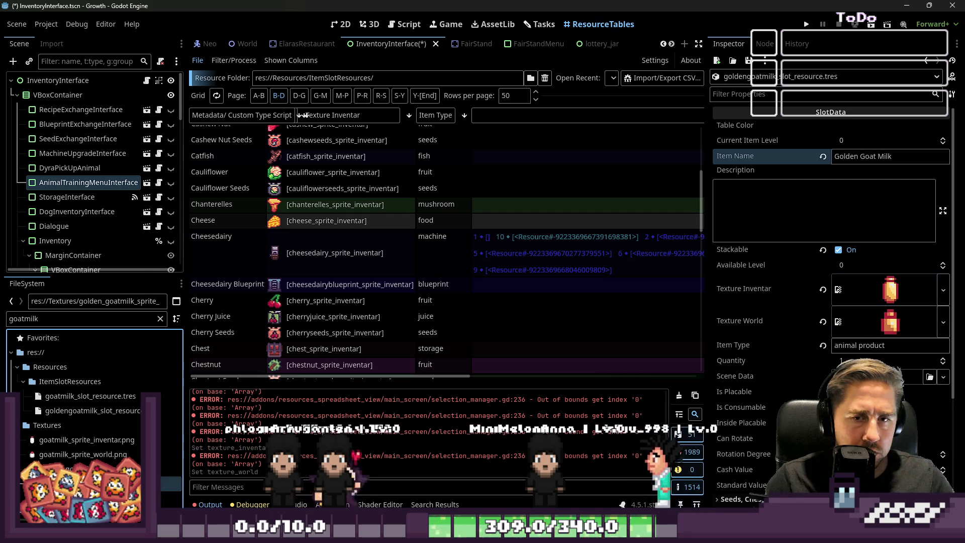
scroll(890, 321, "down", 2)
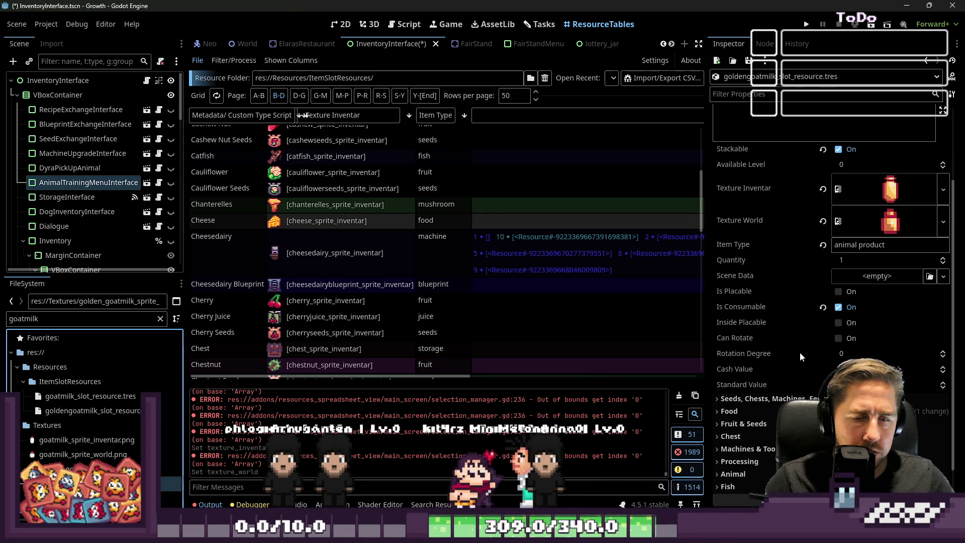
key("ctrl+s")
left_click(768, 411)
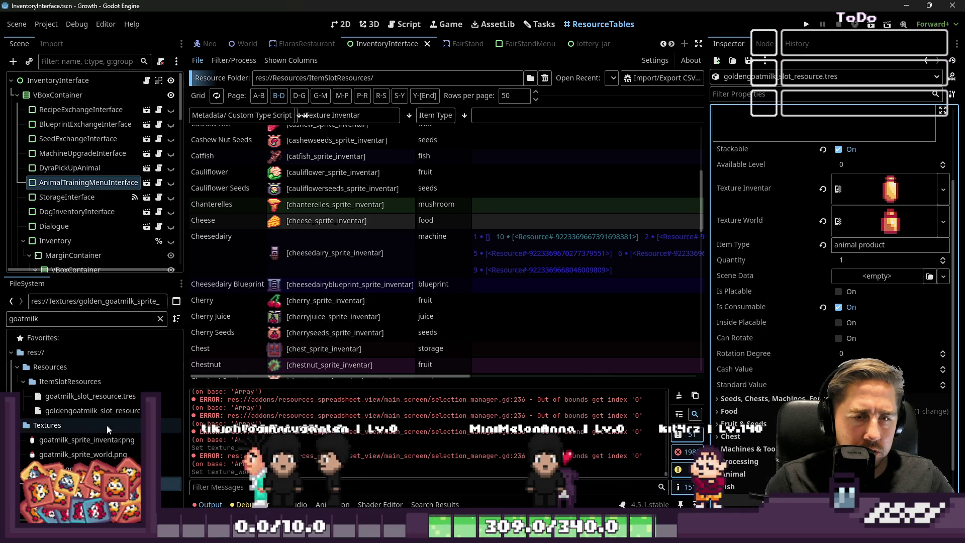
left_click(68, 397)
scroll(859, 356, "down", 3)
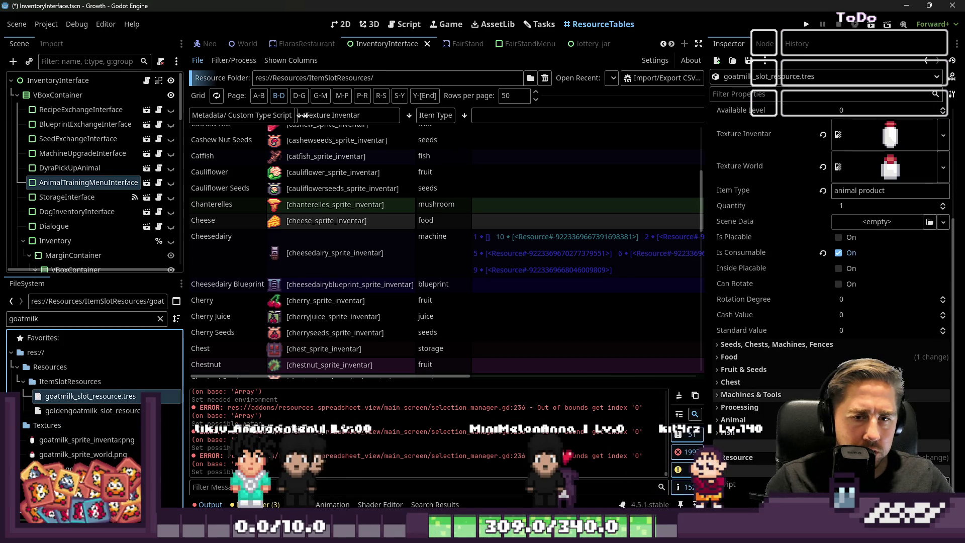
Step: Expand goatmilk_slot_resource.tres's Processing properties and tick the Cheesedairy checkbox
left_click(92, 410)
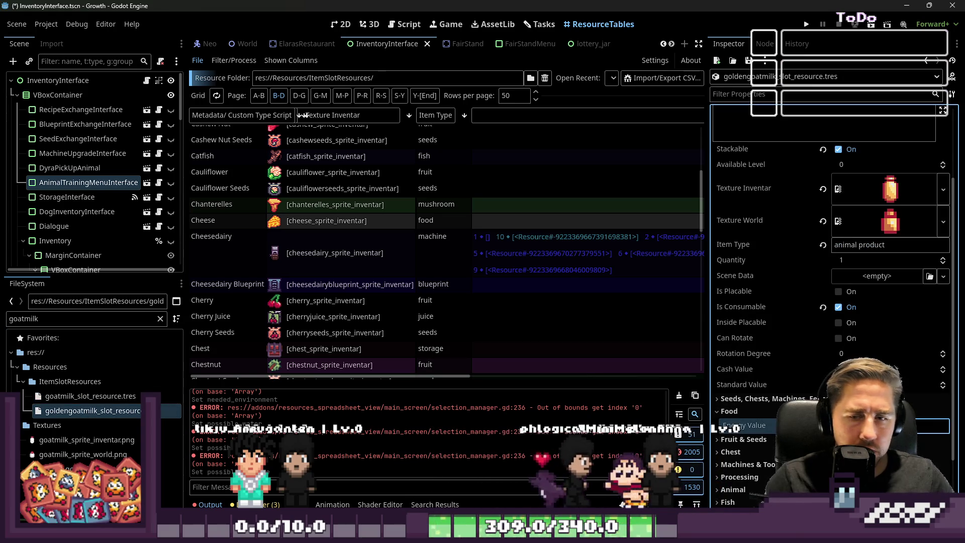
left_click(739, 412)
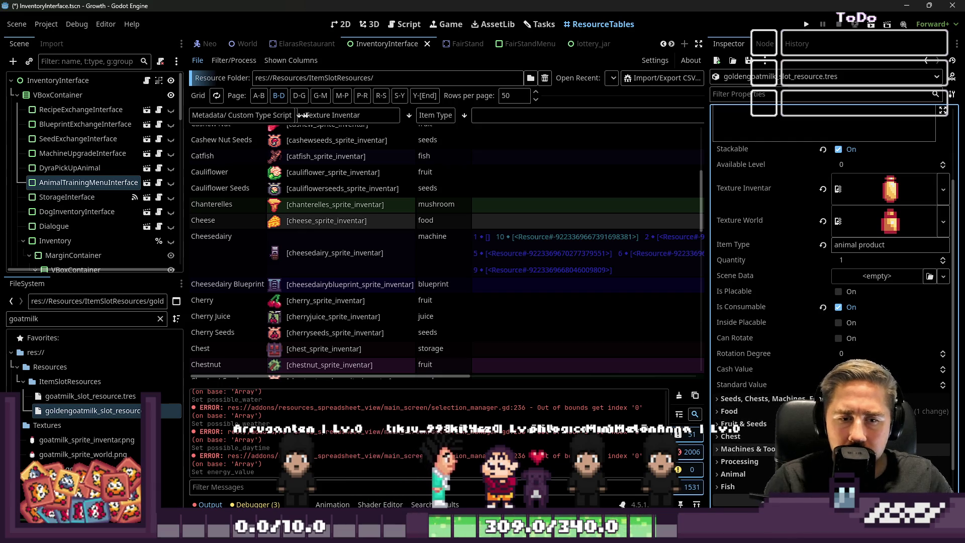
left_click(90, 396)
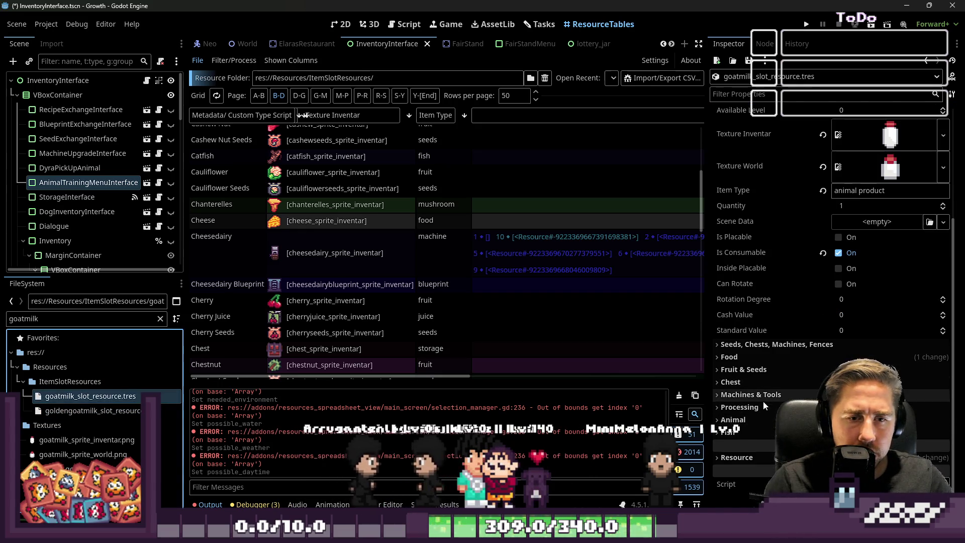
left_click(763, 405)
scroll(762, 405, "down", 5)
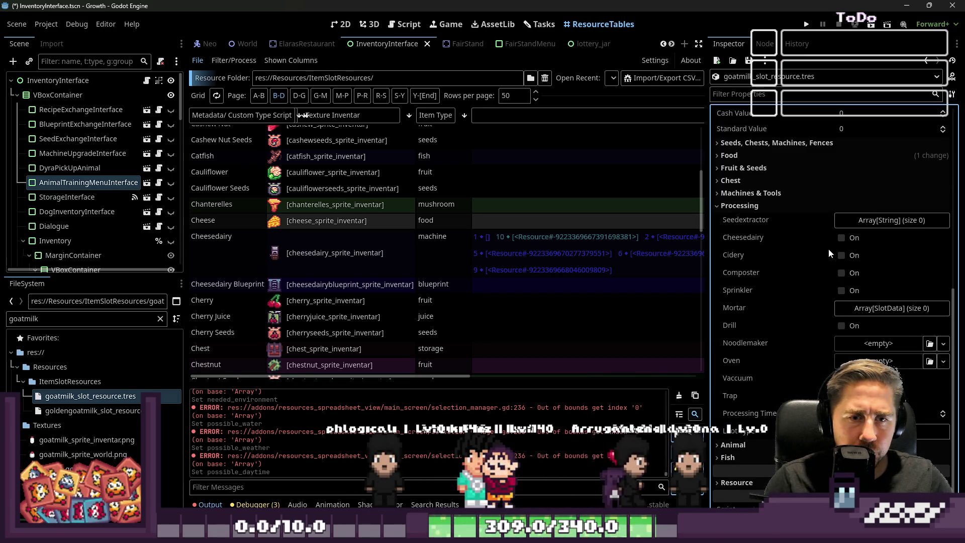
left_click(844, 242)
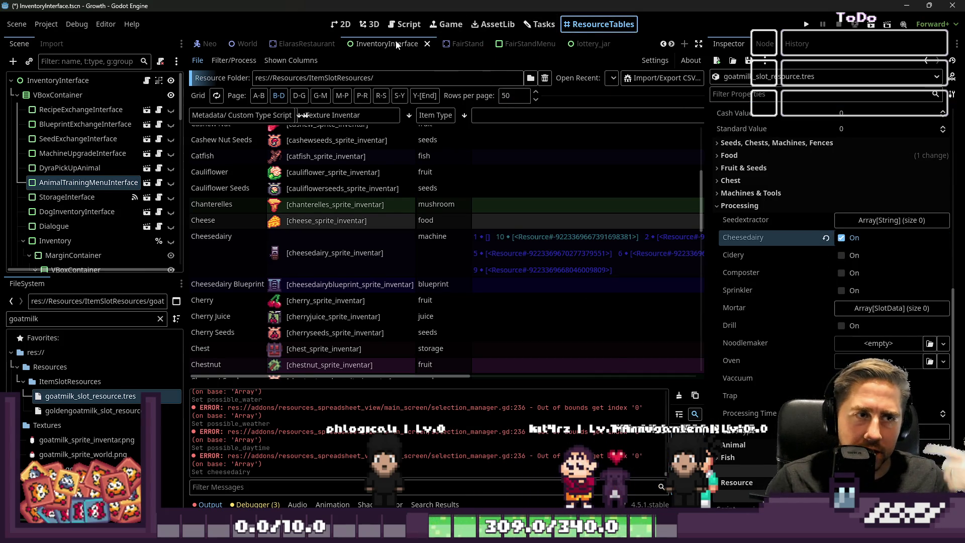
left_click(404, 25)
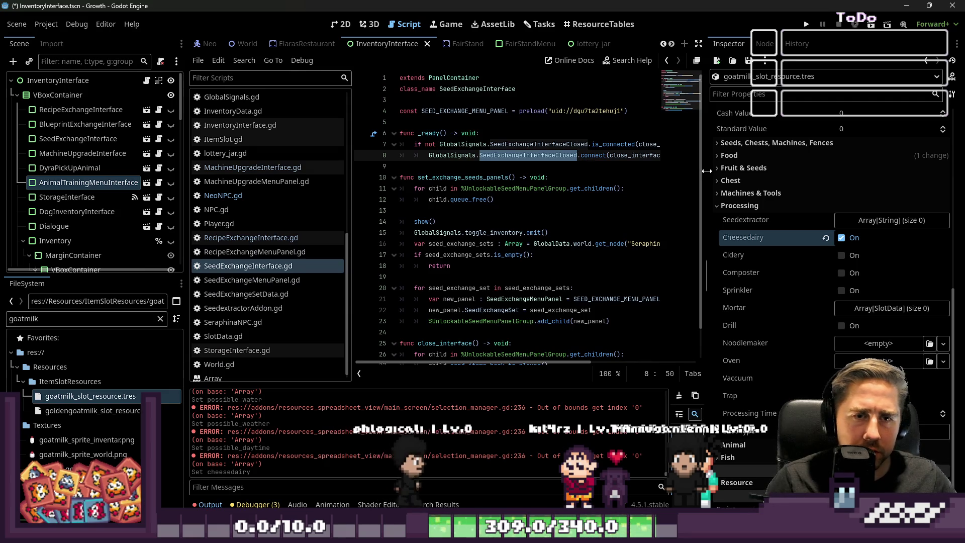
Step: Change cheesedairy's type in SlotData.gd from bool to Array[SlotData] and save
left_click_drag(706, 171, 778, 170)
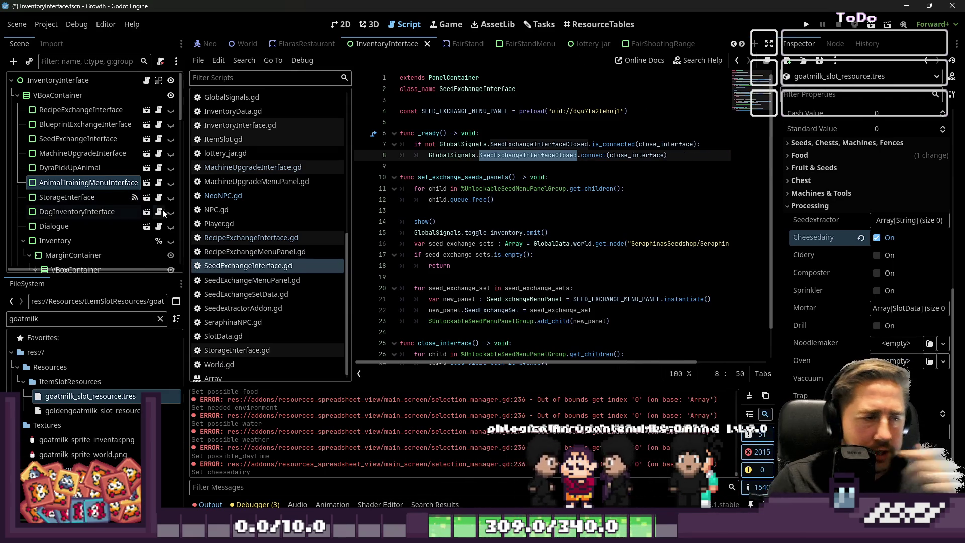
scroll(250, 215, "down", 1)
left_click(221, 330)
scroll(568, 229, "down", 2)
left_click(516, 174)
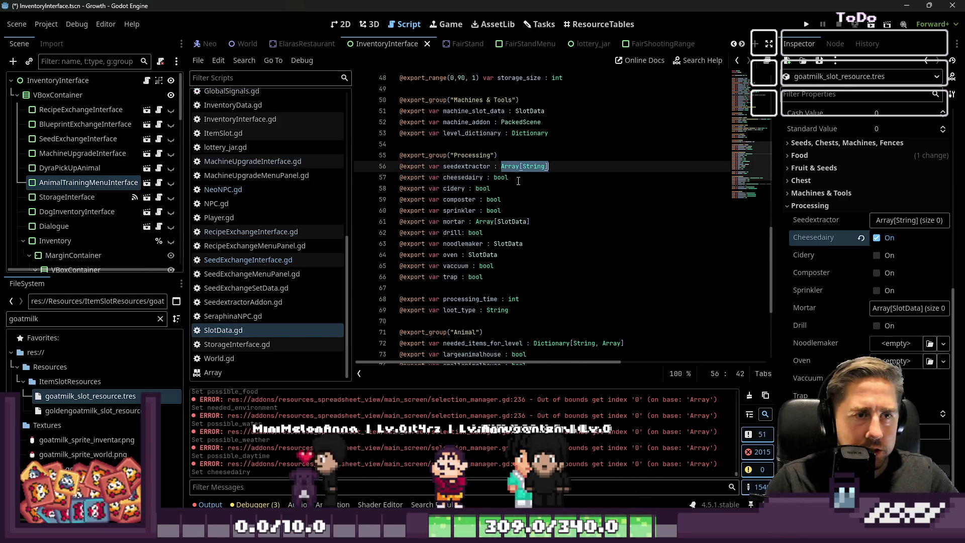
double_click(502, 178)
left_click(601, 211)
key("ctrl+s")
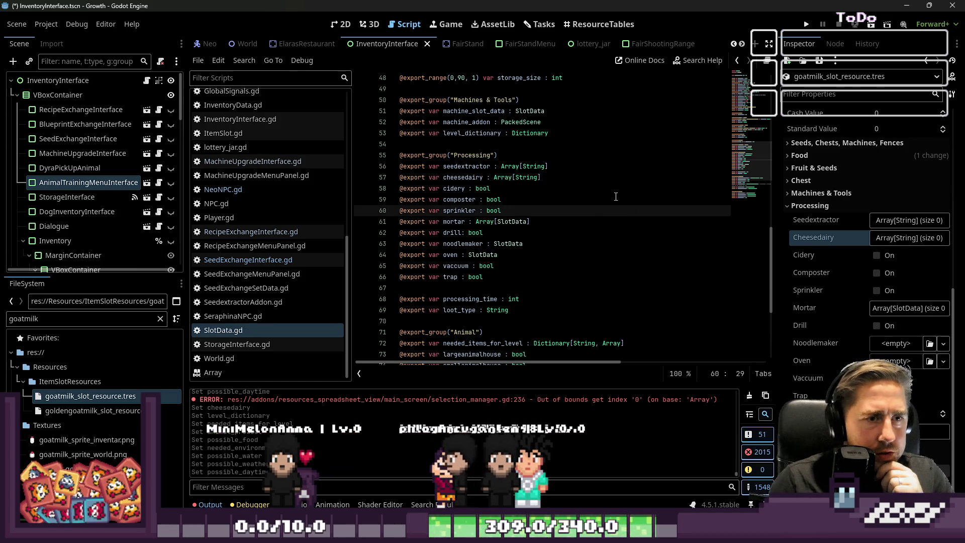
left_click(537, 218)
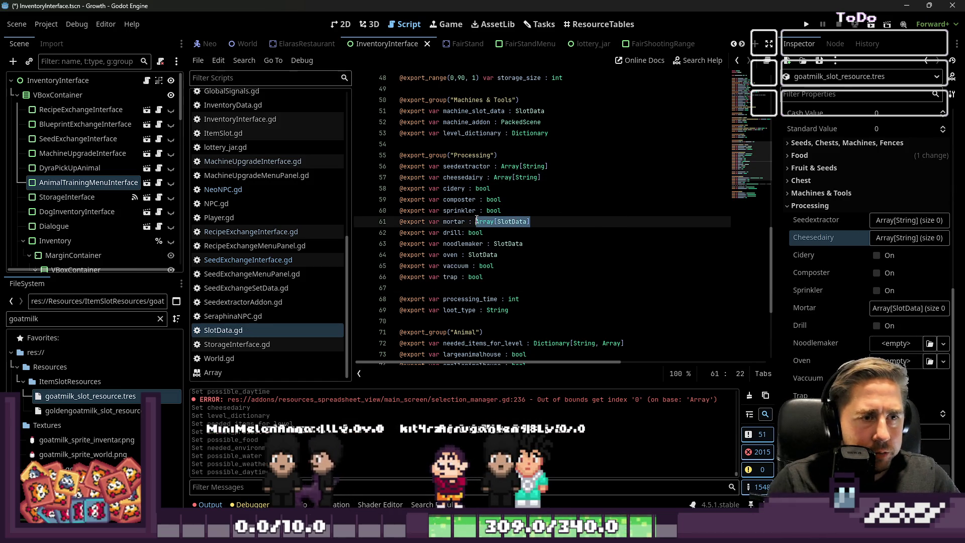
left_click(552, 177)
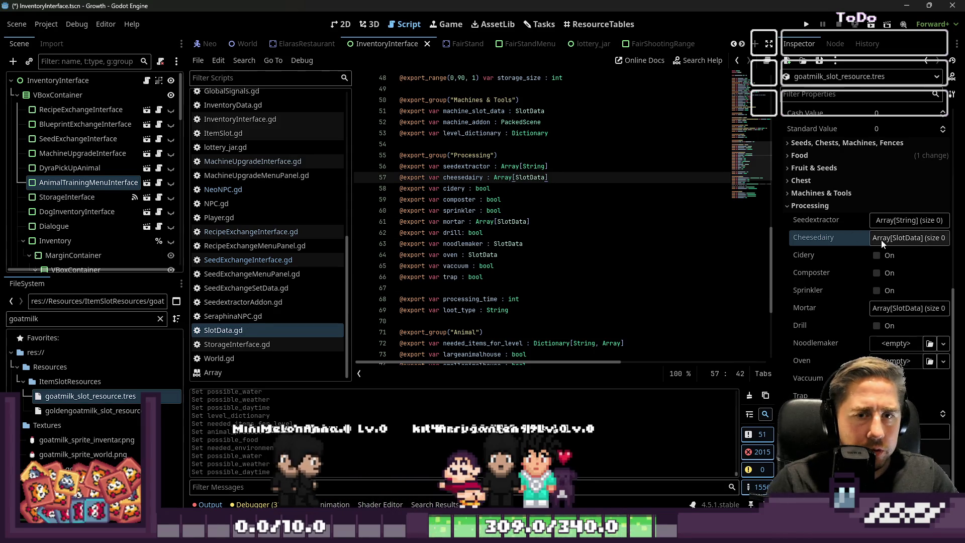
Step: Add one empty element to Goat Milk's Cheesedairy array
left_click(908, 238)
left_click(861, 274)
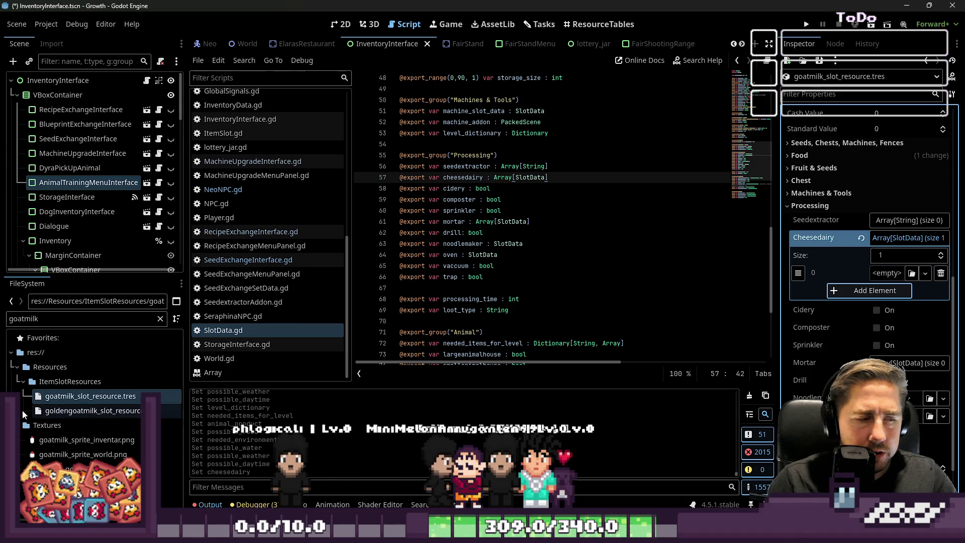
left_click(108, 412)
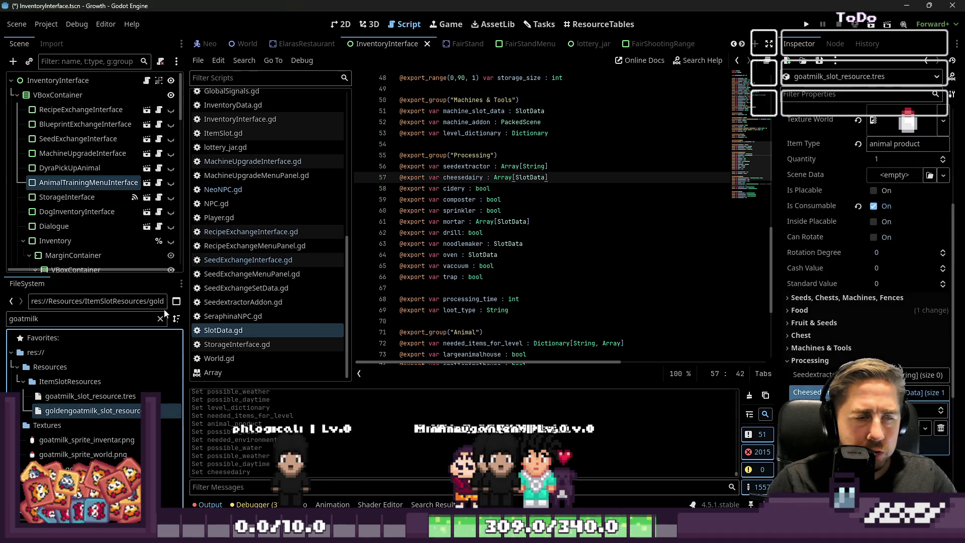
Step: Drag goatcheese_slot_resource.tres into Goat Milk's Cheesedairy entry
key("BackSpace")
key("BackSpace")
key("BackSpace")
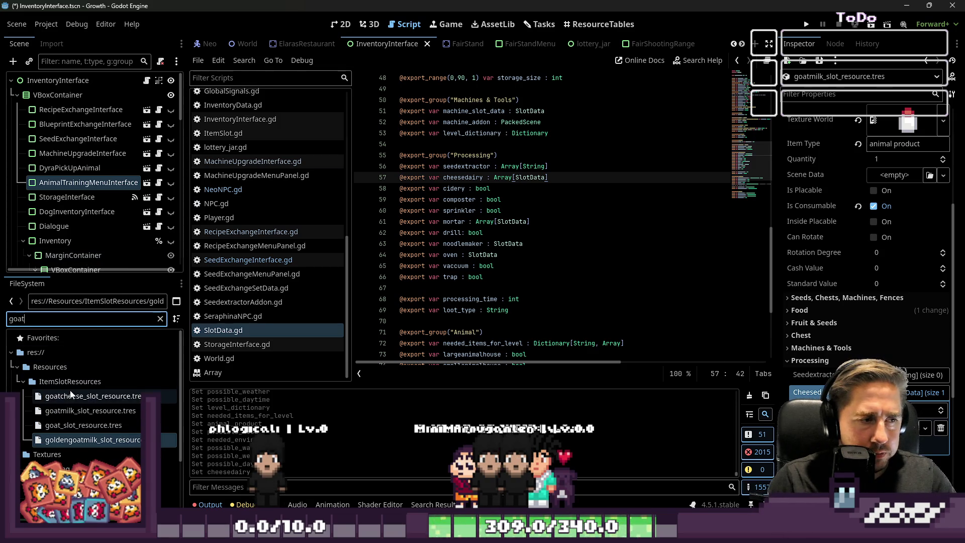
left_click_drag(71, 394, 661, 401)
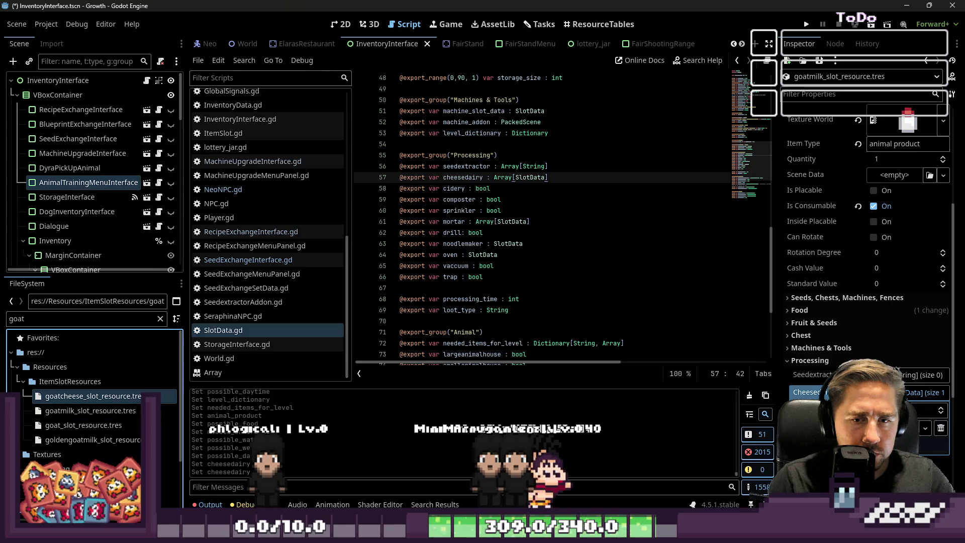
left_click_drag(919, 393, 927, 393)
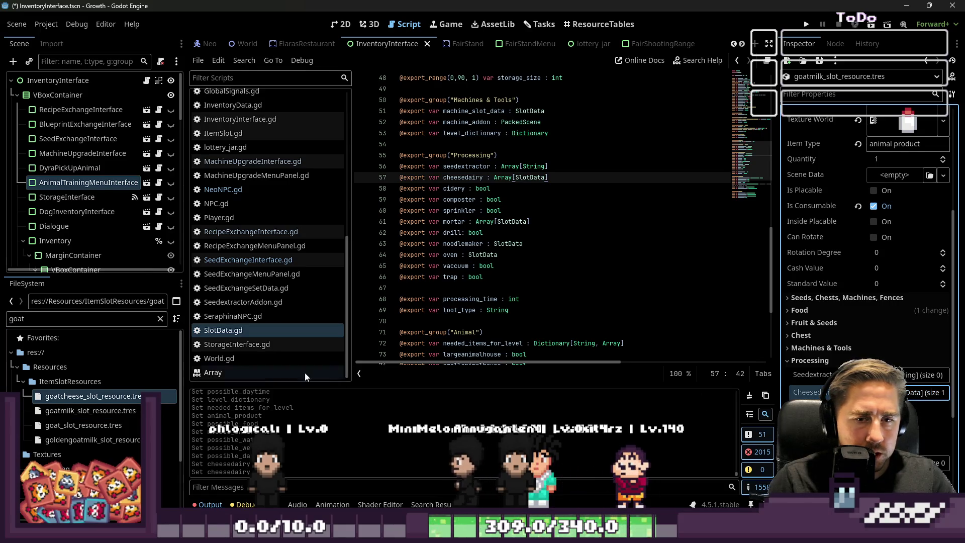
Step: Filter for 'milk' and add an element to milk_slot_resource.tres's Cheesedairy list
double_click(36, 319)
type("milk")
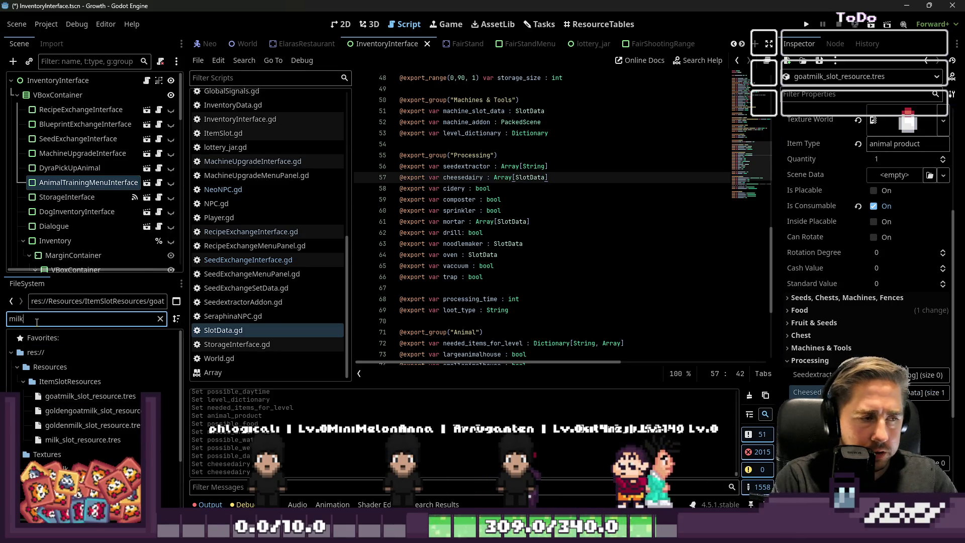
left_click(50, 441)
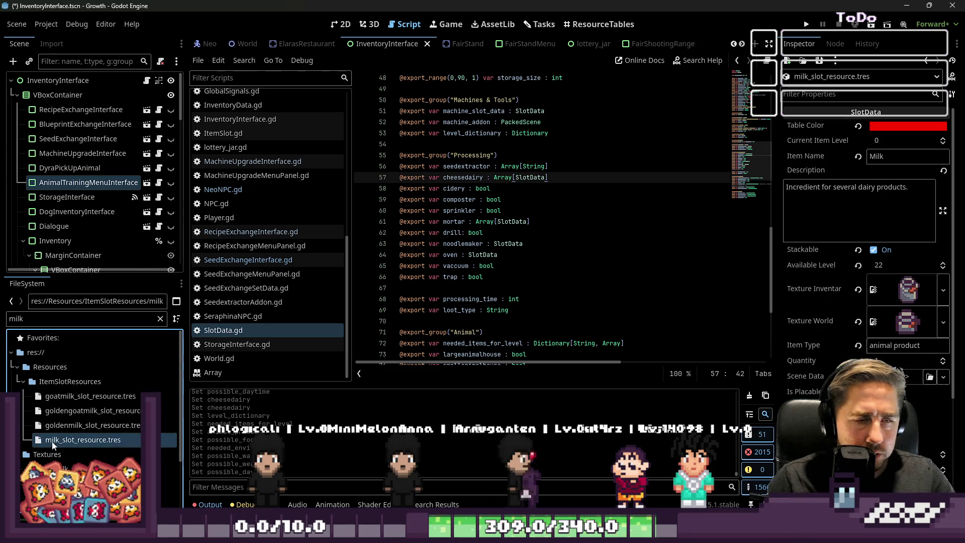
scroll(868, 268, "down", 3)
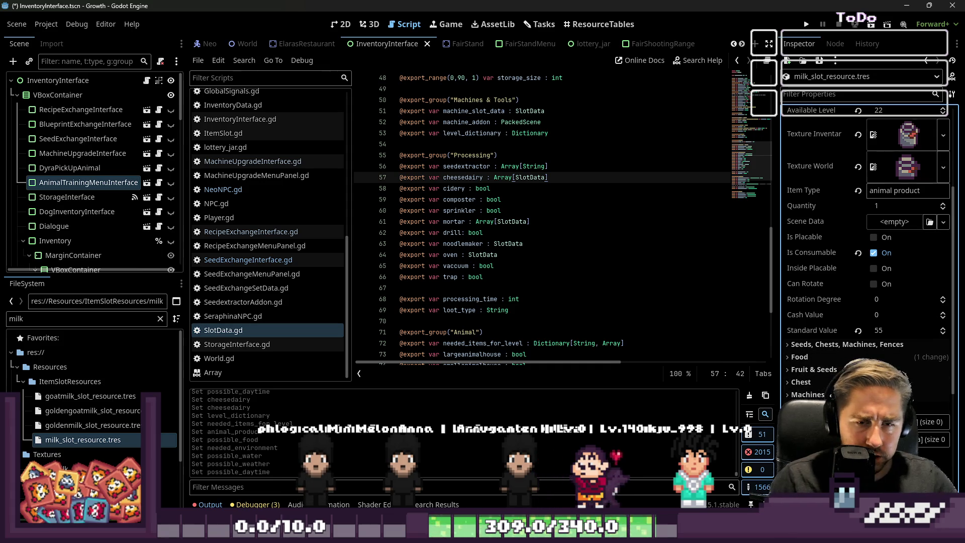
scroll(865, 226, "down", 1)
left_click(864, 424)
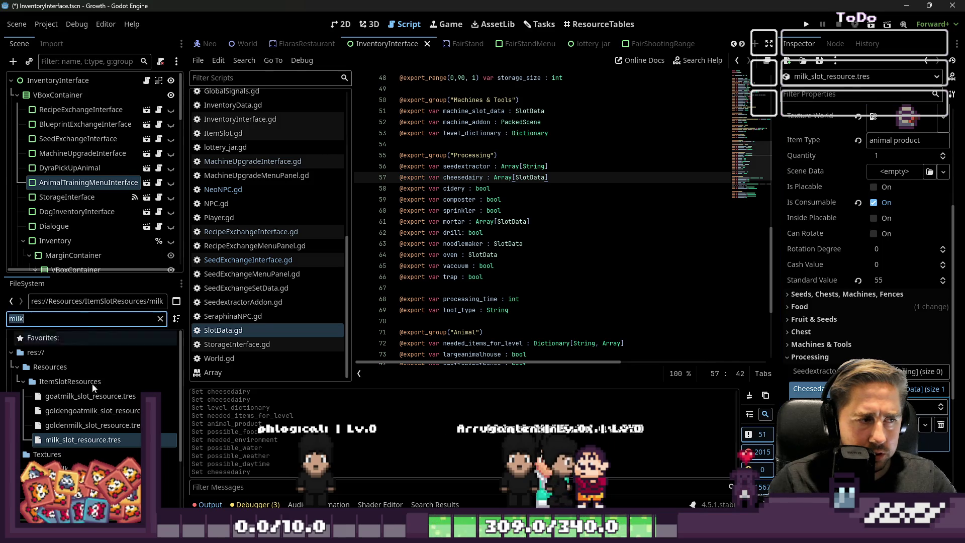
Step: Filter FileSystem for 'chees' and open CheesedairyAddon.tscn
type("cheese")
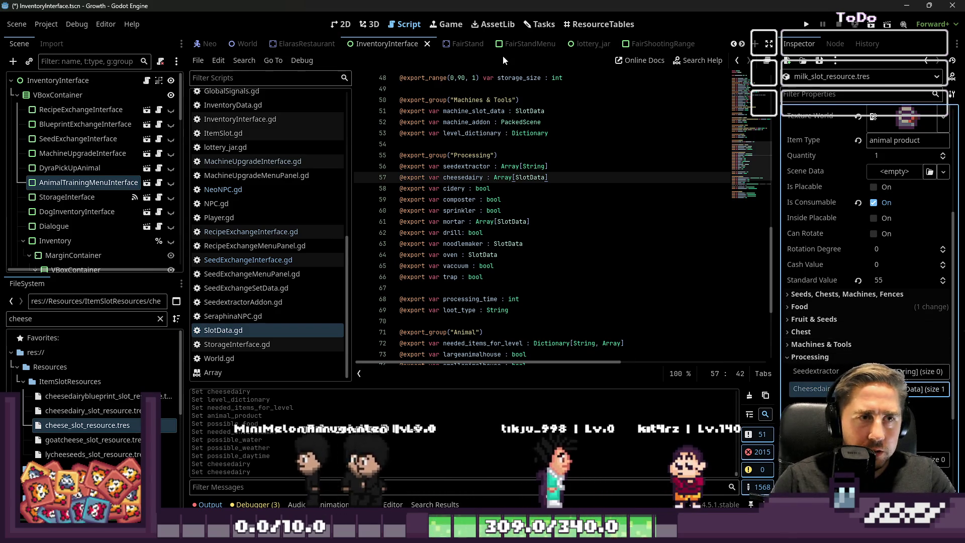
type("chees")
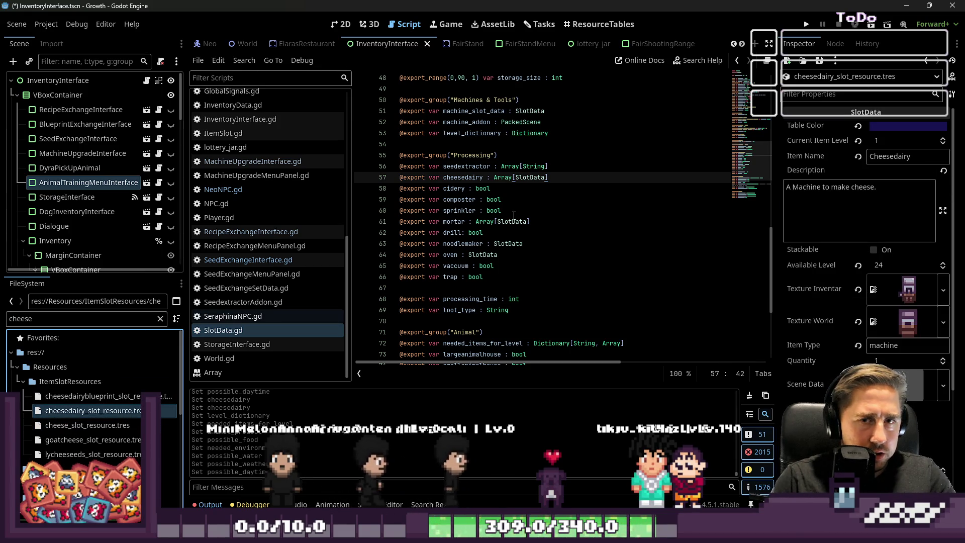
scroll(100, 433, "down", 3)
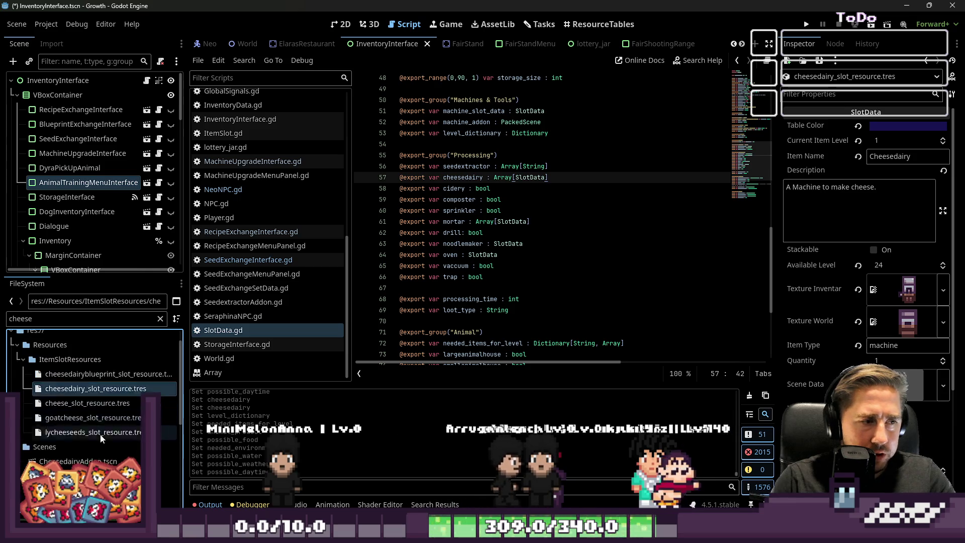
double_click(78, 439)
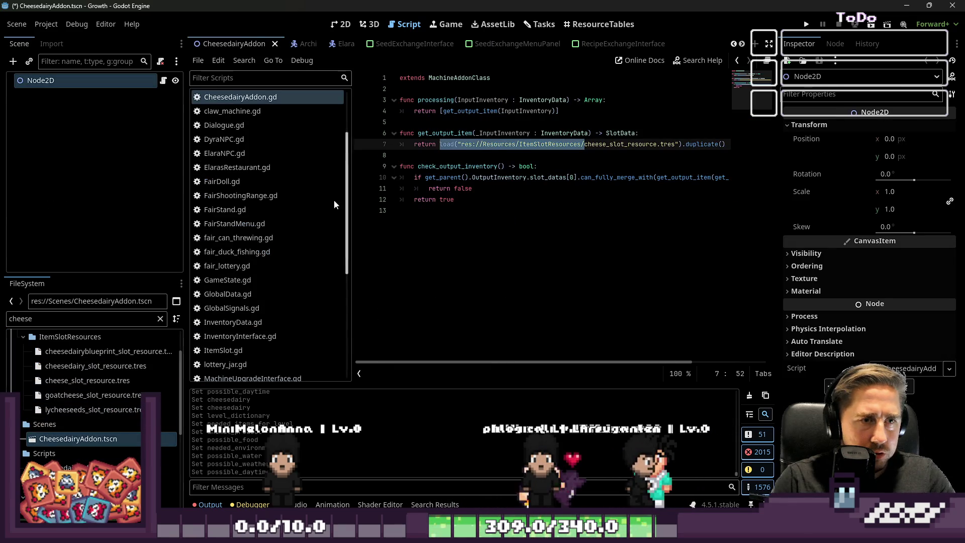
Step: Make get_output_item return InputInventory.items[0].cheesedairy.pick_random().duplicate(), then save and run
left_click_drag(186, 184, 44, 209)
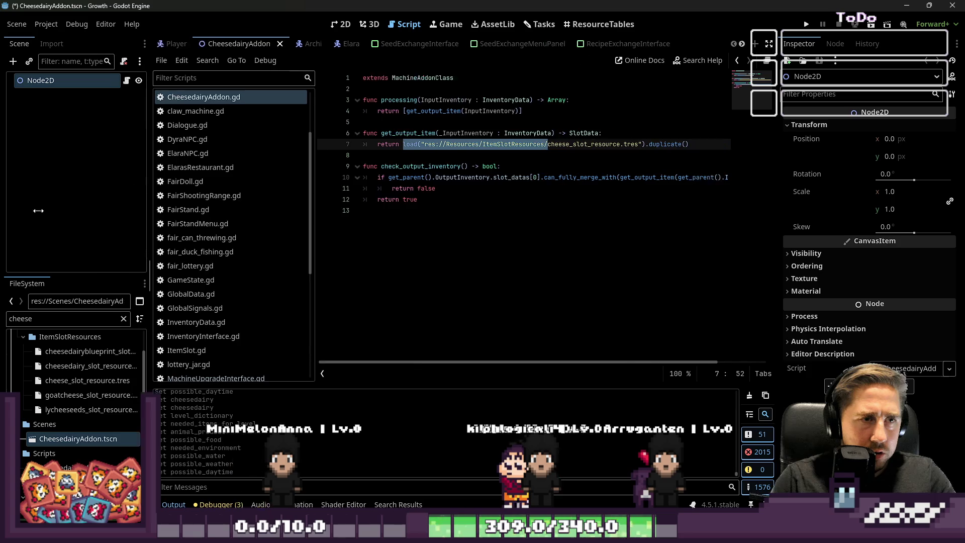
left_click(413, 145)
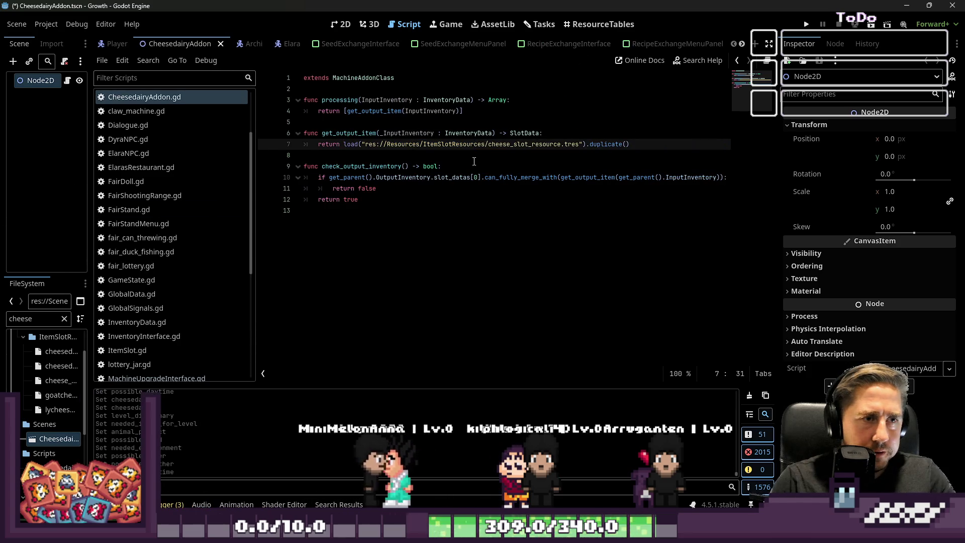
left_click(383, 134)
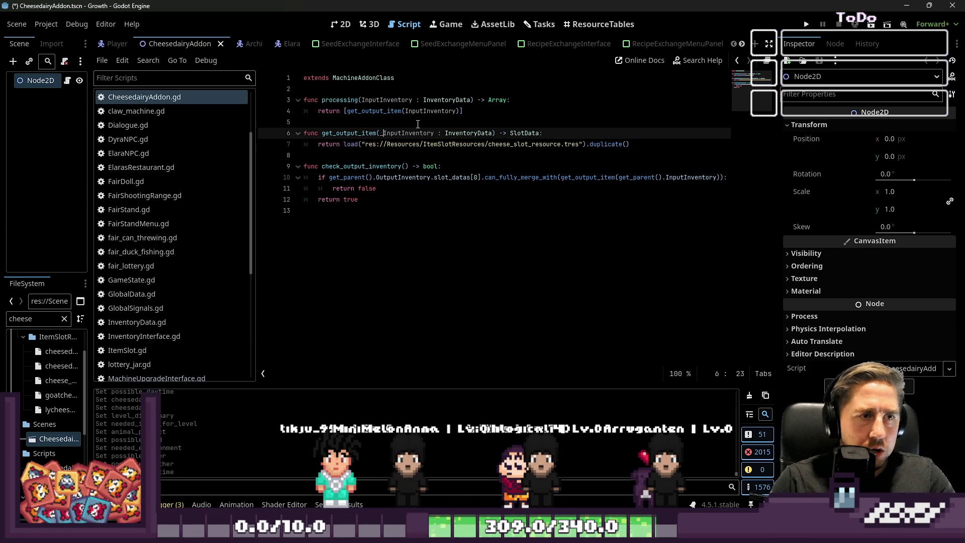
key("ctrl+shift+Right")
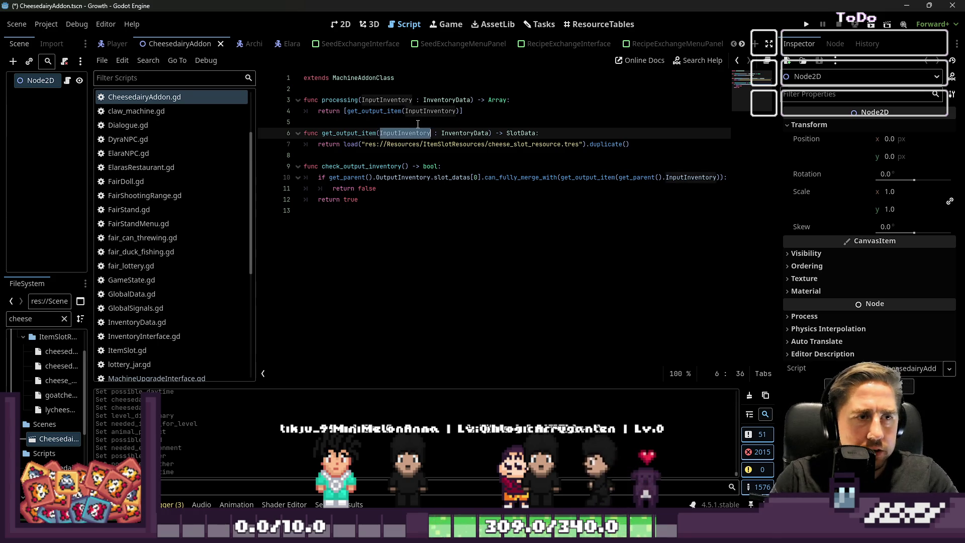
key("Down")
key("ctrl+Left")
key("ctrl+Left")
key("ctrl+Left")
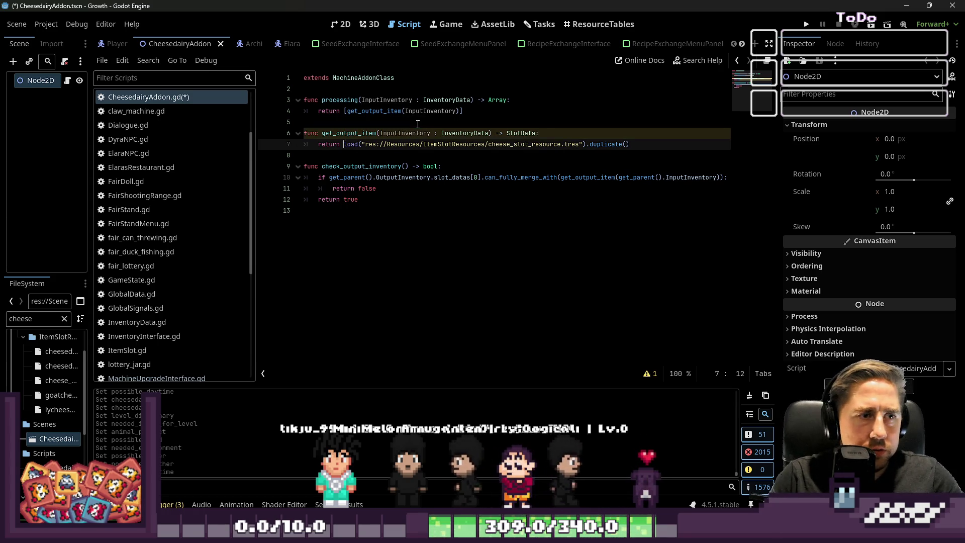
key("ctrl+shift+Right")
key("ctrl+shift+Right")
key("ctrl+shift+Right")
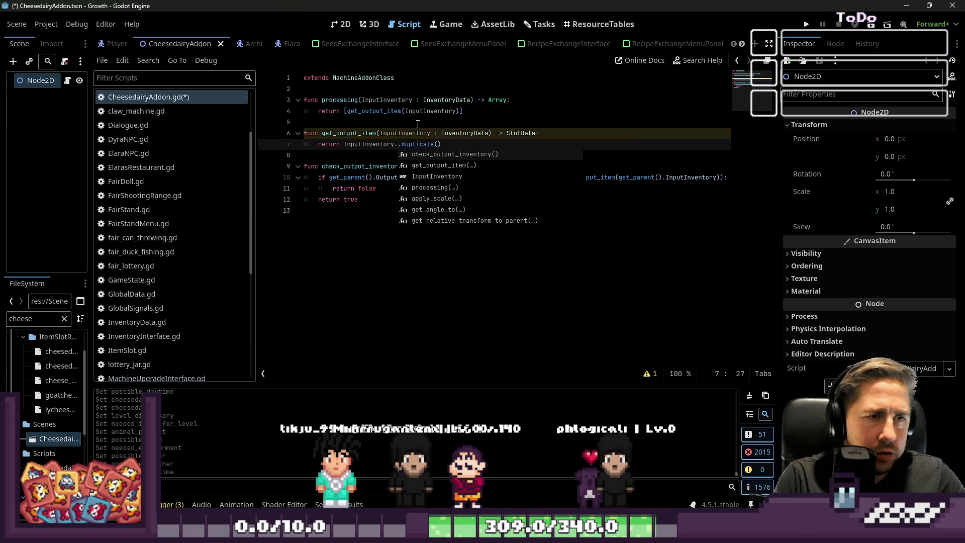
type("cc")
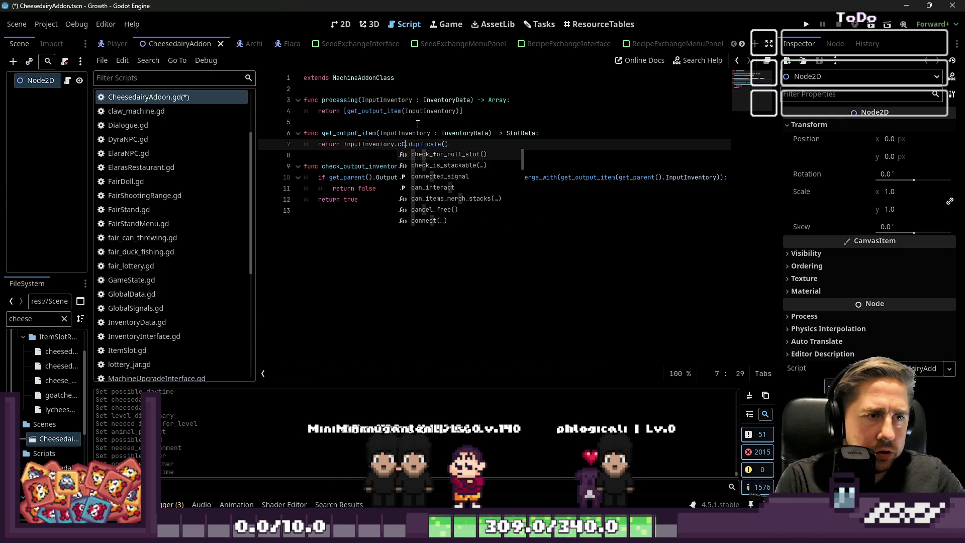
type("ees")
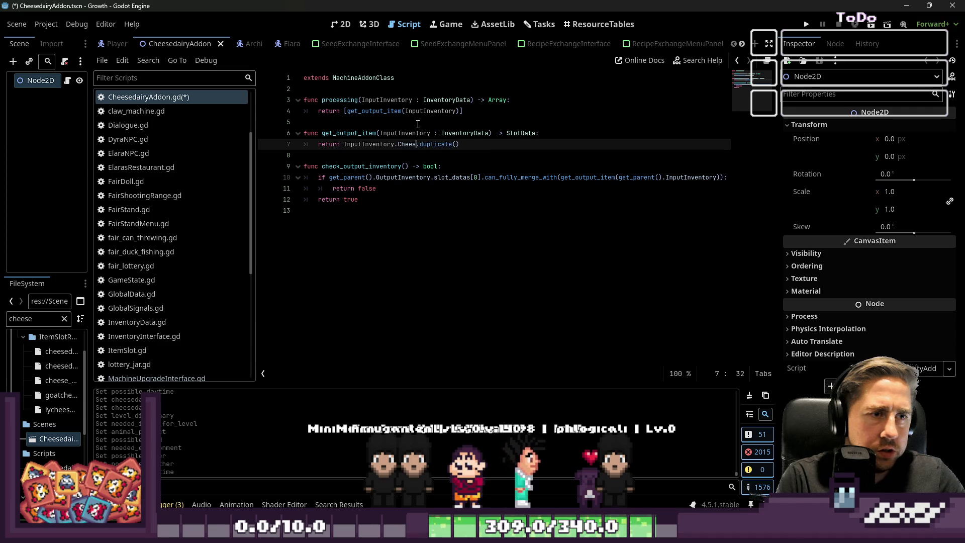
type("heese")
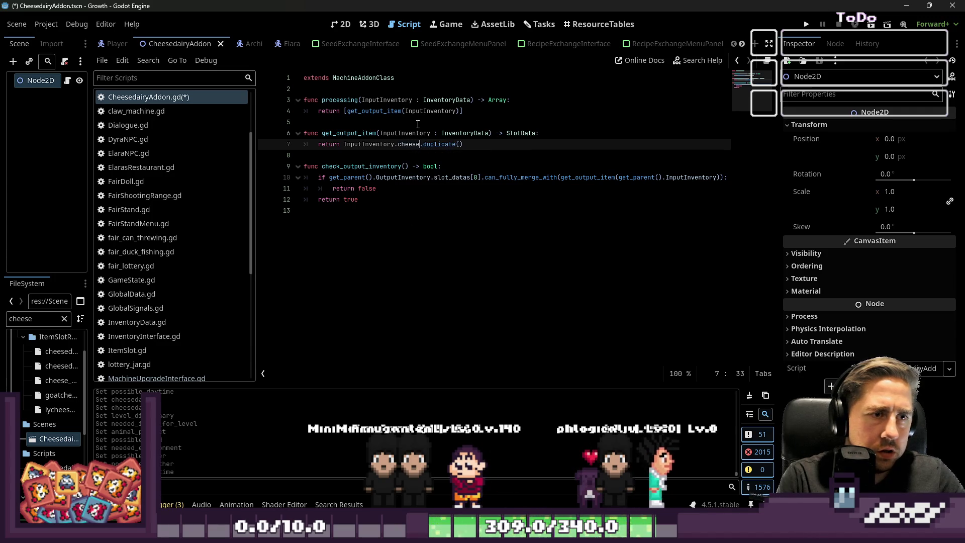
type("items[0")
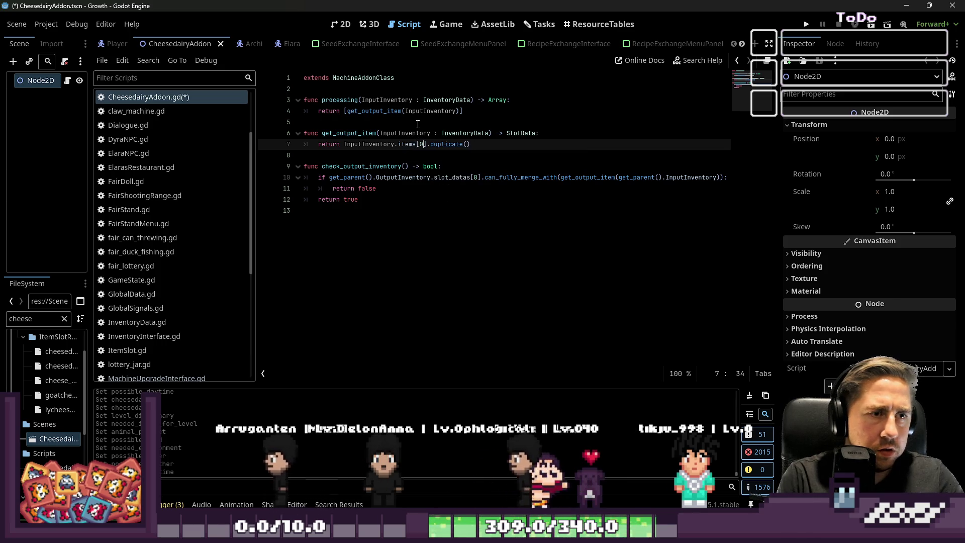
type("].ch.")
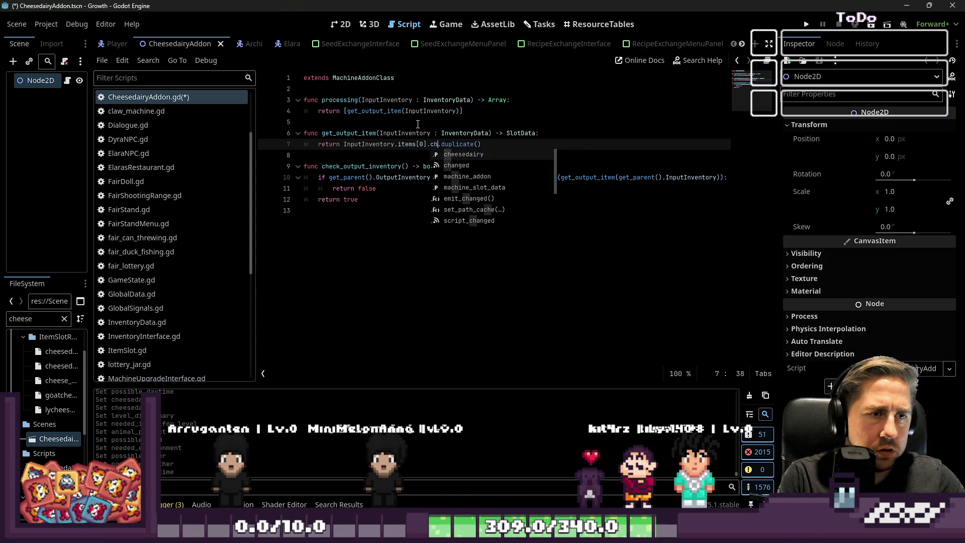
type("edairy.pi")
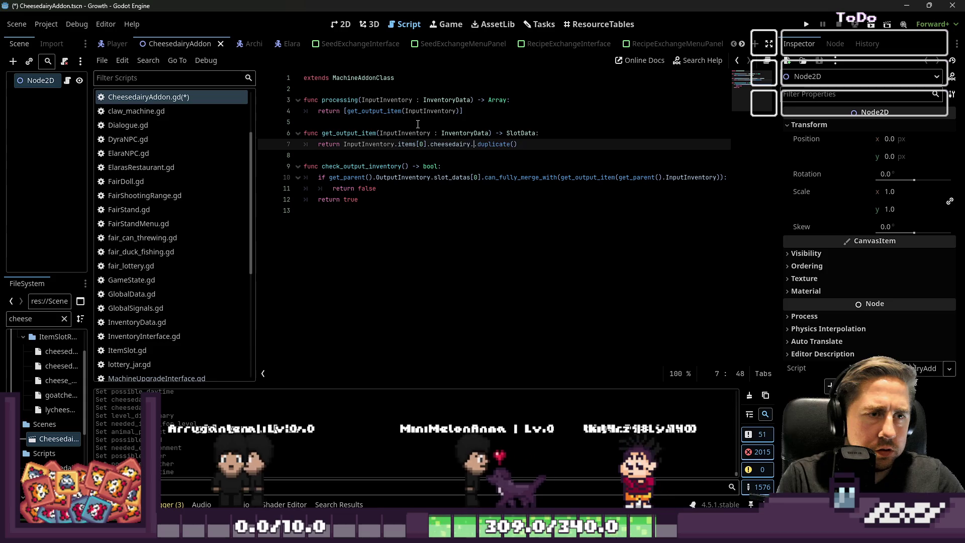
type("ck")
type("()")
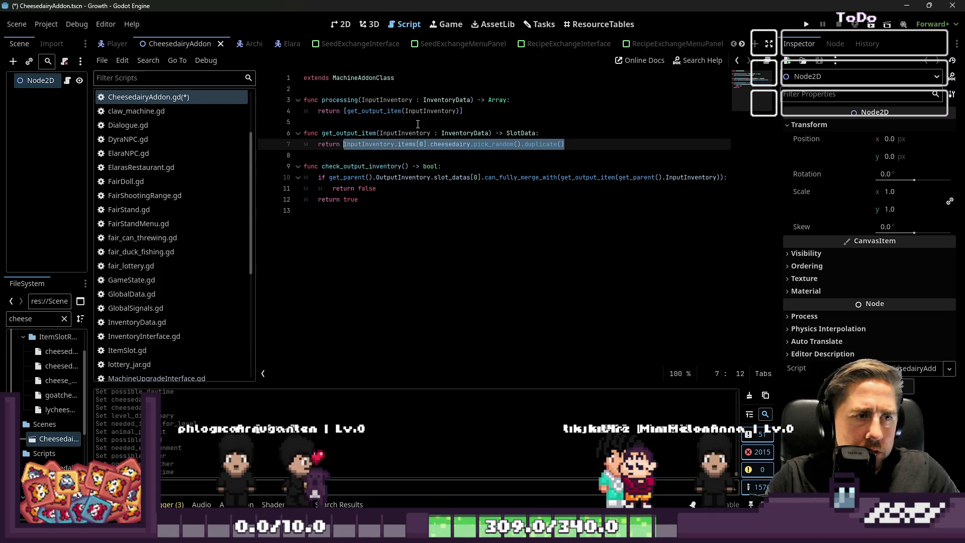
key("Up")
left_click(806, 24)
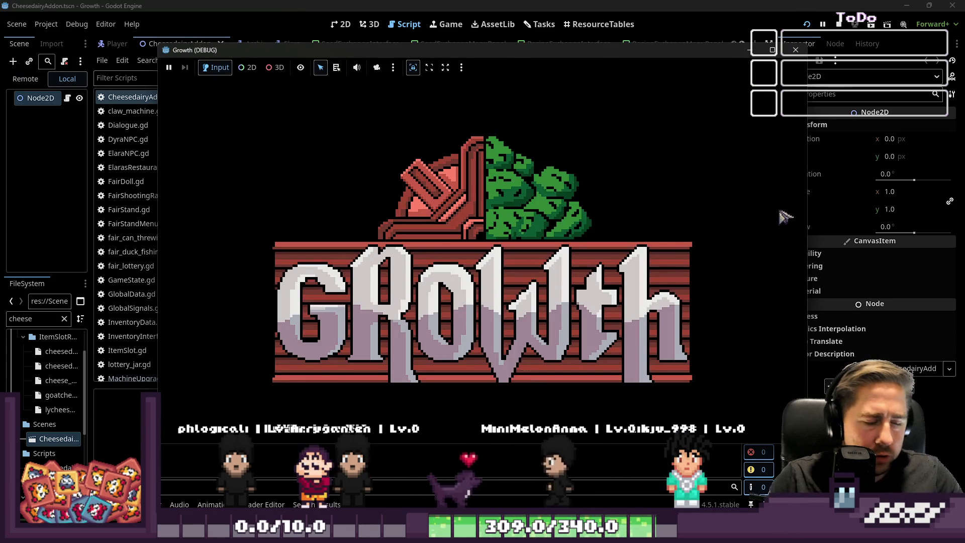
Step: Delete the old save and start a new game with a new character name
left_click(523, 254)
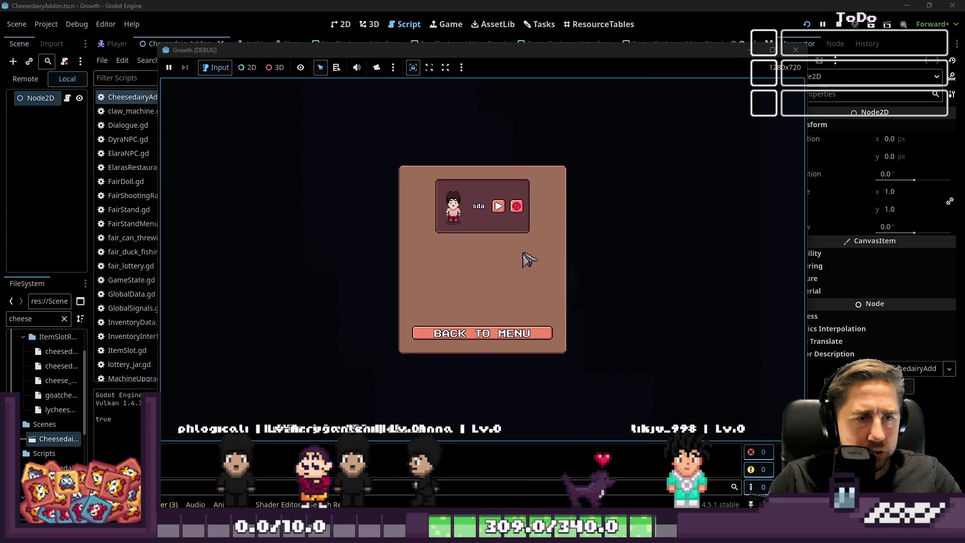
left_click(516, 210)
left_click(479, 333)
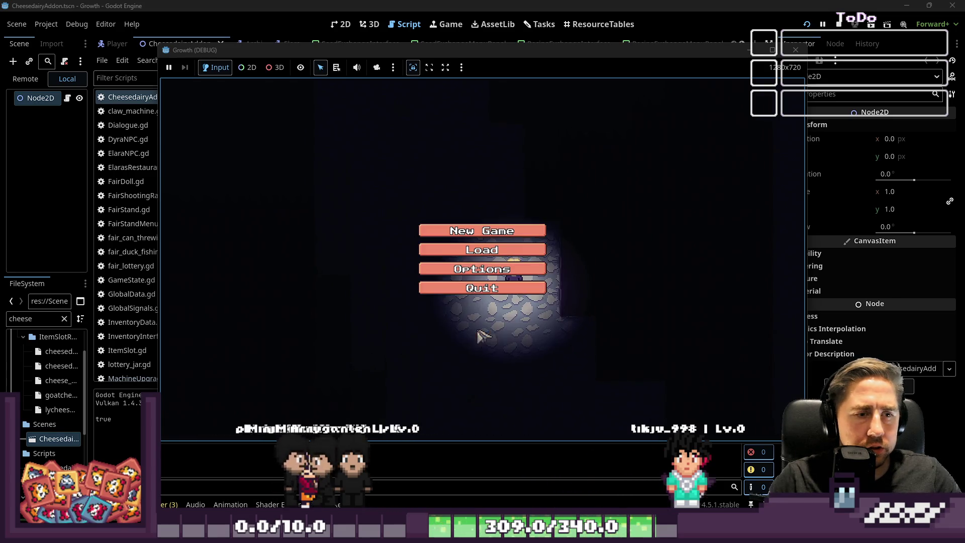
left_click(479, 234)
type("fsa")
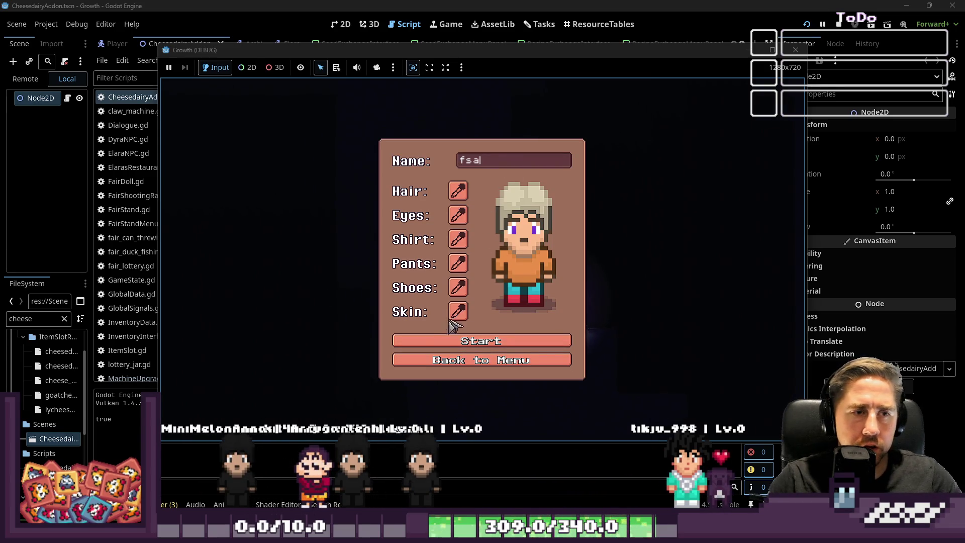
left_click(444, 345)
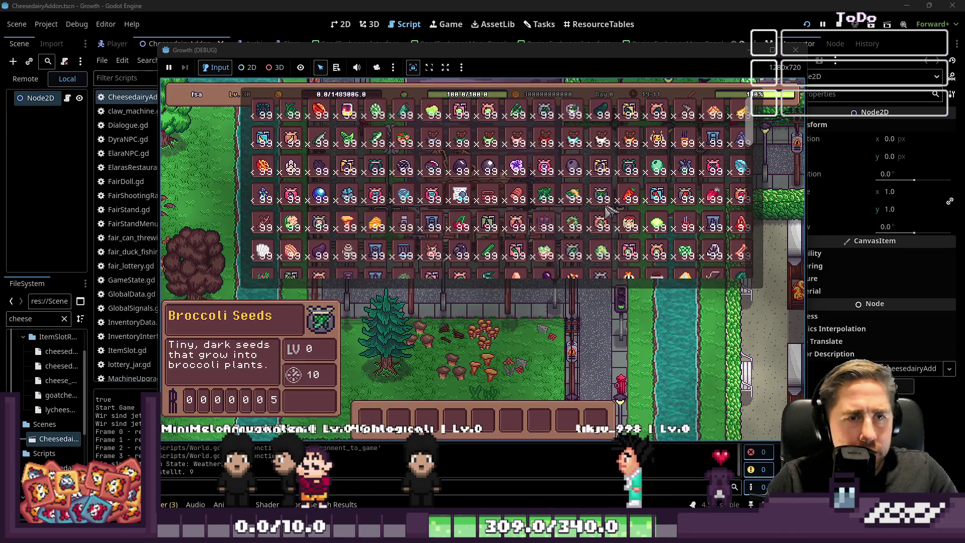
Step: Drag the Cheesedairy machine from the inventory into hotbar slot 5
scroll(610, 200, "down", 3)
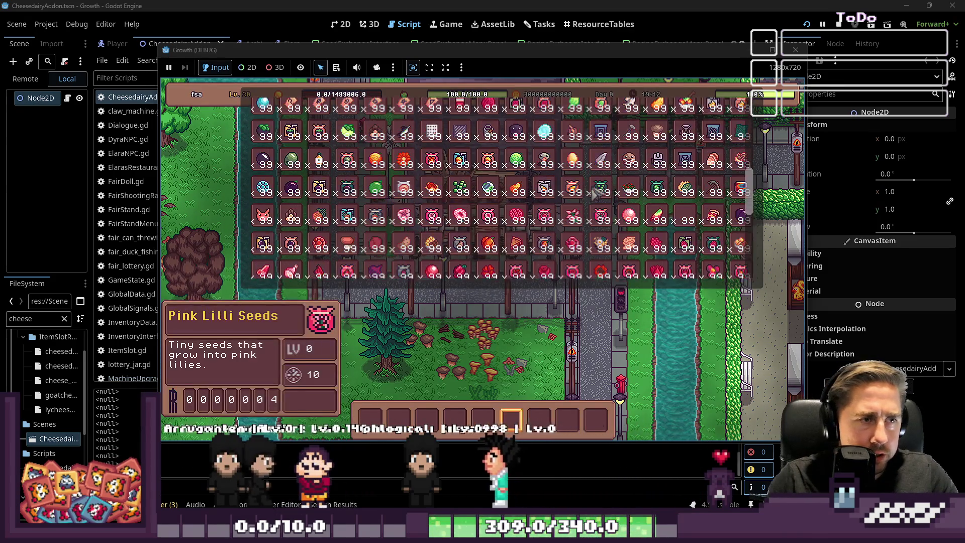
scroll(598, 201, "down", 5)
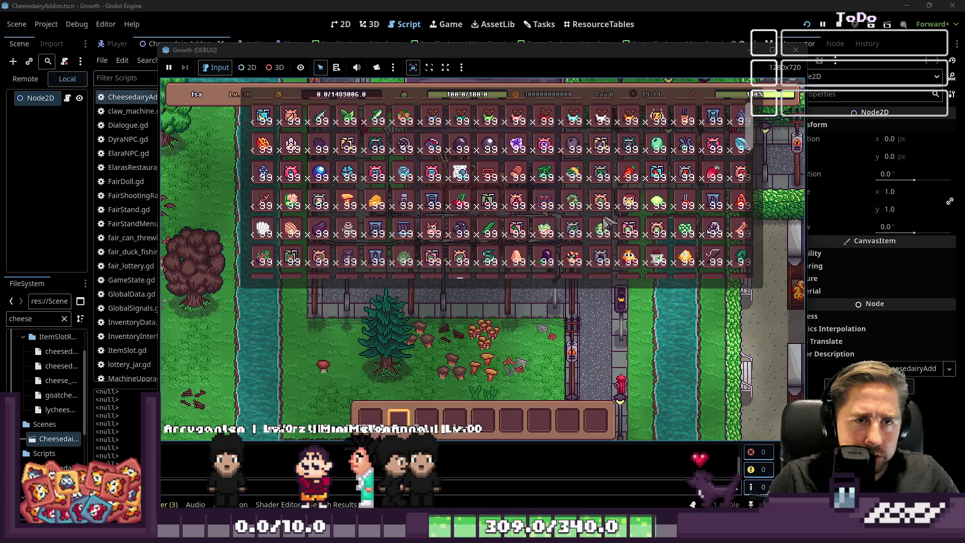
scroll(522, 190, "down", 3)
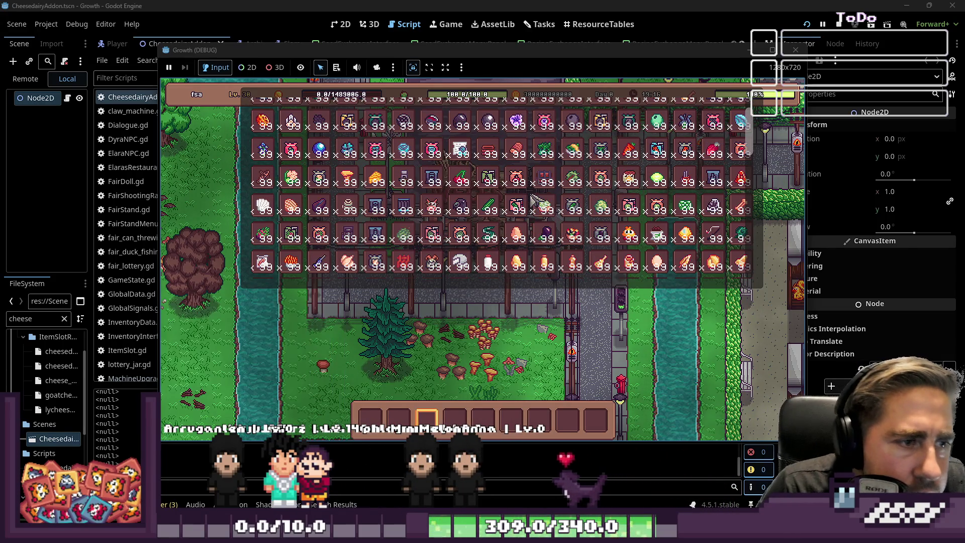
scroll(519, 173, "up", 3)
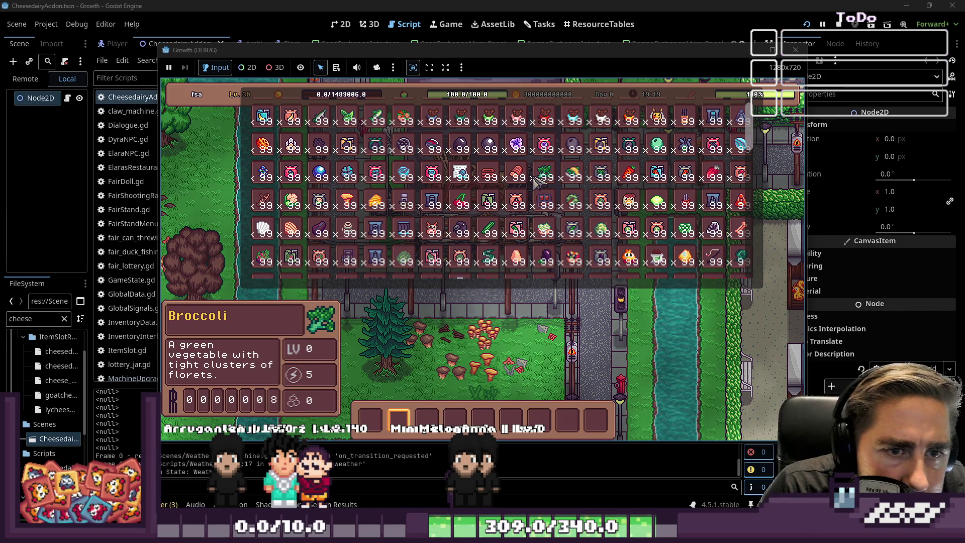
scroll(535, 182, "down", 1)
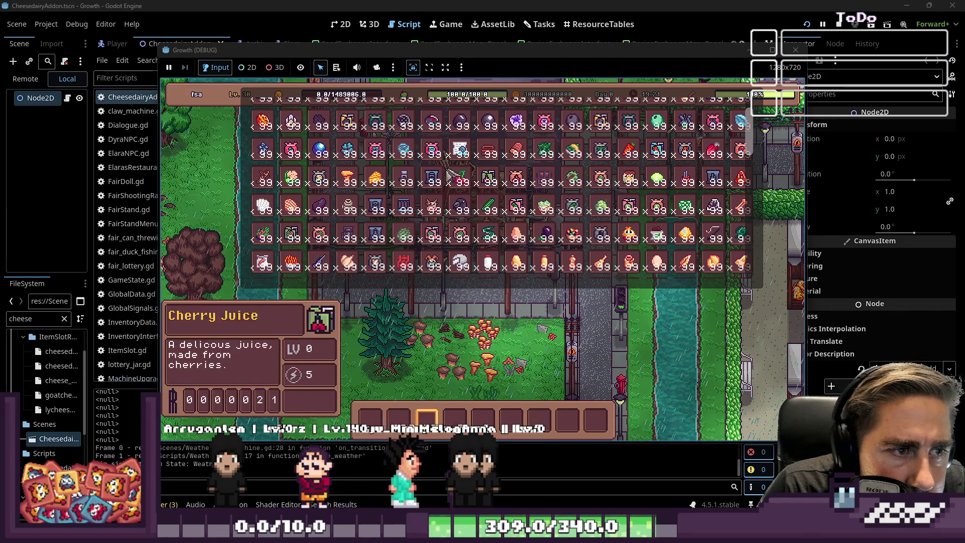
left_click_drag(545, 179, 483, 420)
scroll(463, 229, "down", 2)
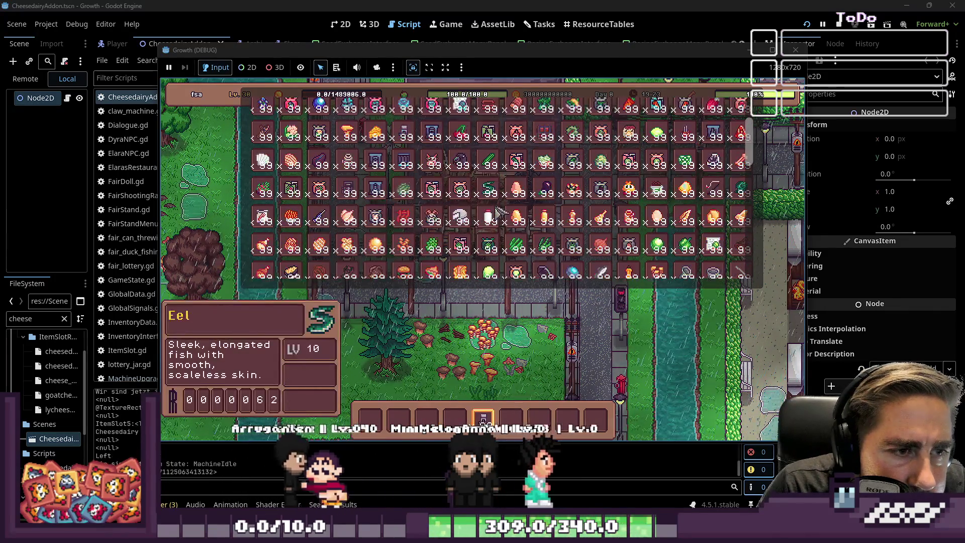
key("alt+Tab")
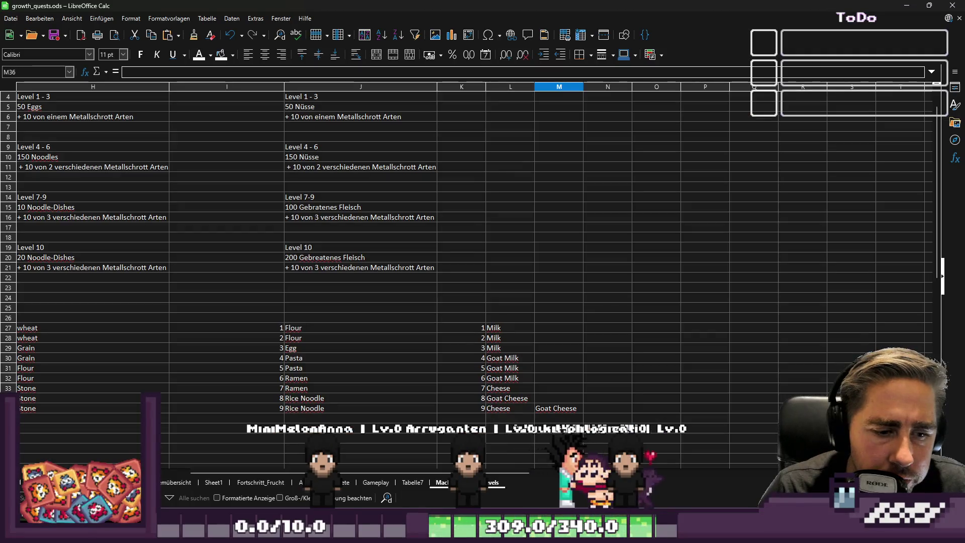
key("alt+Tab")
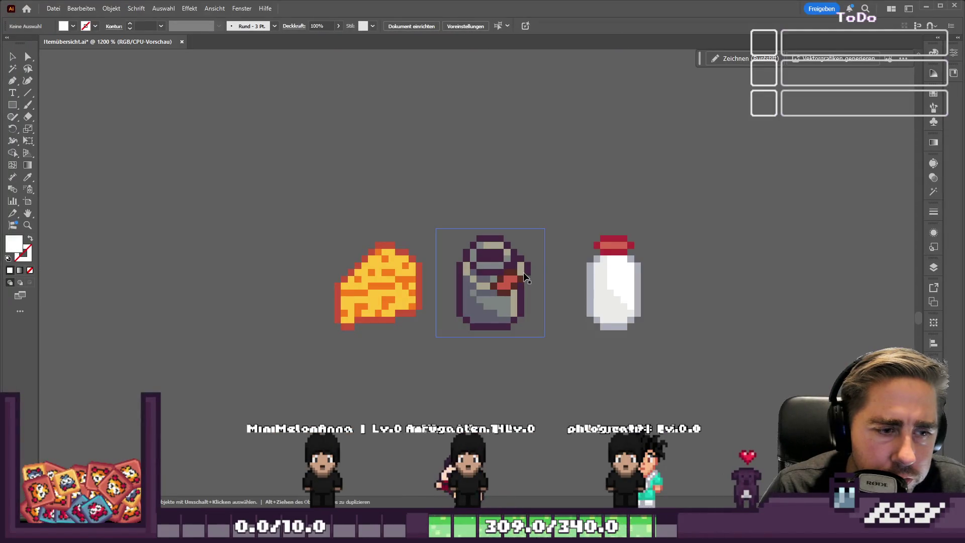
Step: Place the goat cheese sprite right of the milk bottle in the dairy row
scroll(485, 169, "down", 1)
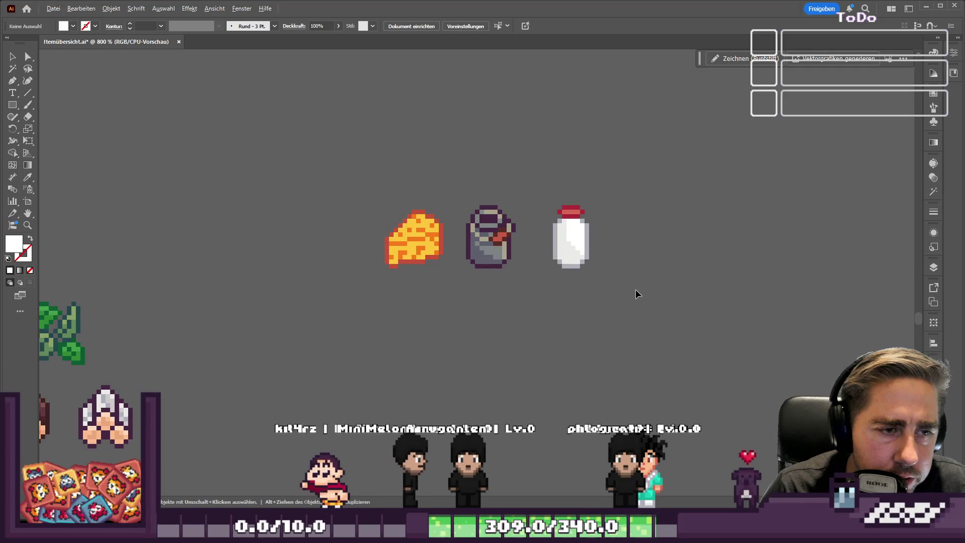
scroll(634, 294, "down", 3)
scroll(610, 300, "up", 2)
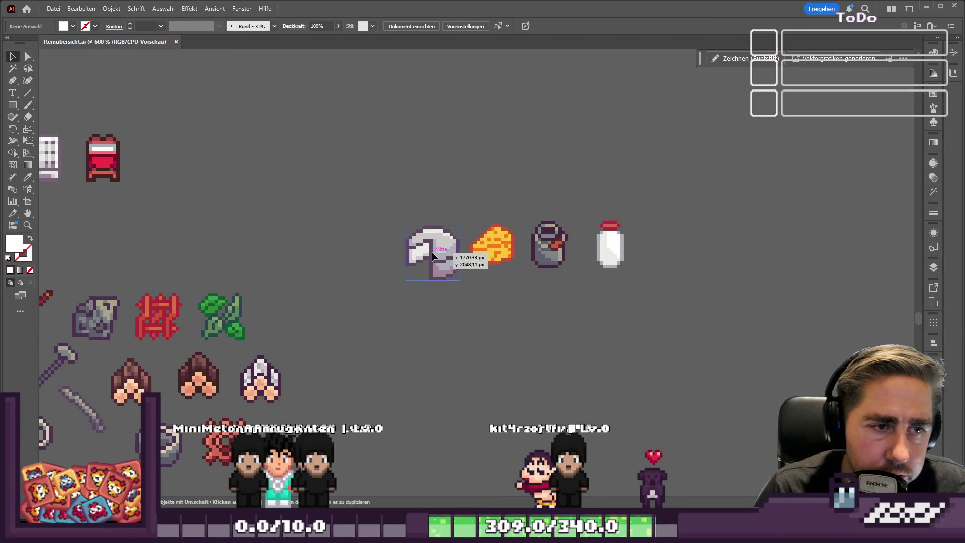
mouse_move(427, 253)
left_mouse_down()
mouse_move(622, 253)
mouse_move(594, 263)
mouse_move(446, 258)
left_mouse_up()
Step: Move the milk pail and goat-milk bottle down among the dairy food items
left_click_drag(408, 198, 525, 282)
scroll(585, 154, "down", 2)
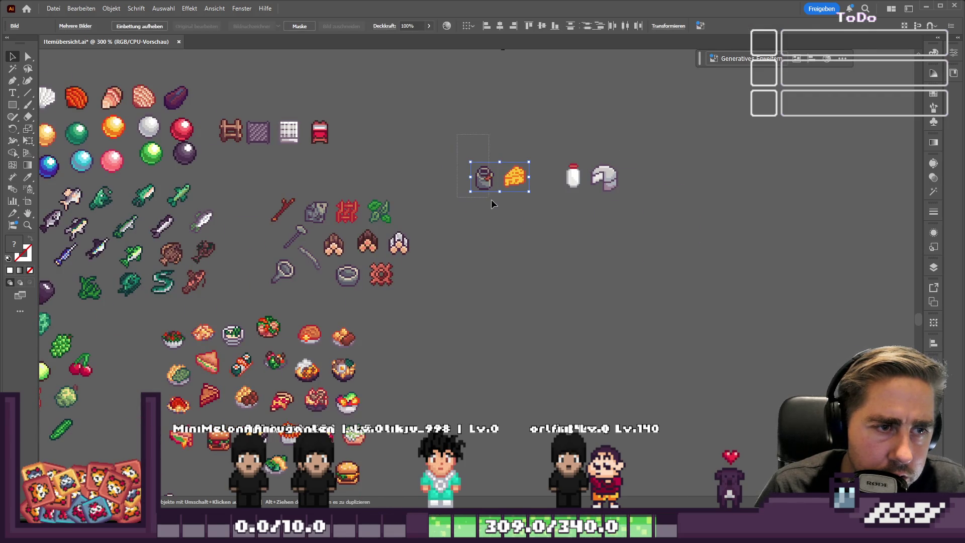
left_click(487, 189)
left_click_drag(576, 180, 555, 394)
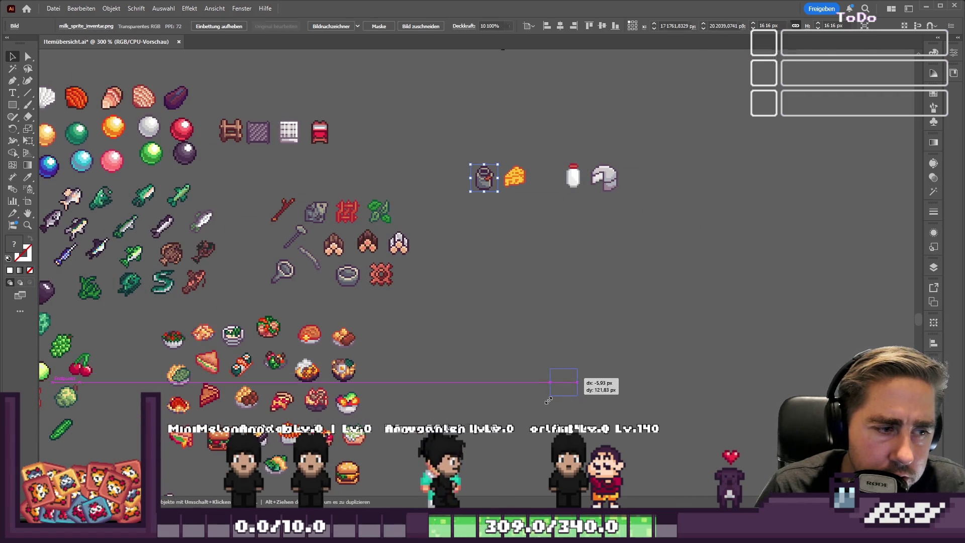
scroll(556, 394, "down", 5)
left_click_drag(680, 132, 388, 411)
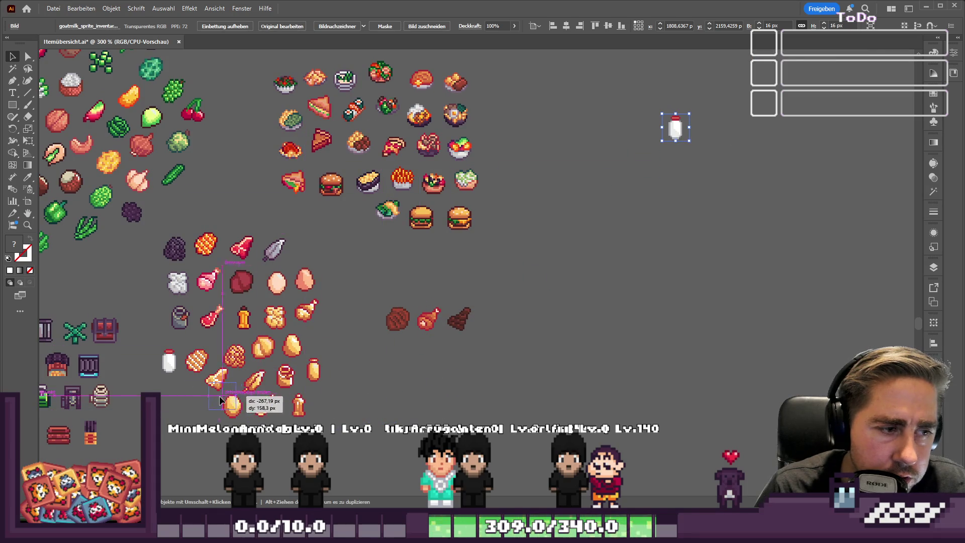
left_click_drag(170, 399, 170, 399)
left_click(364, 363)
scroll(435, 332, "up", 8)
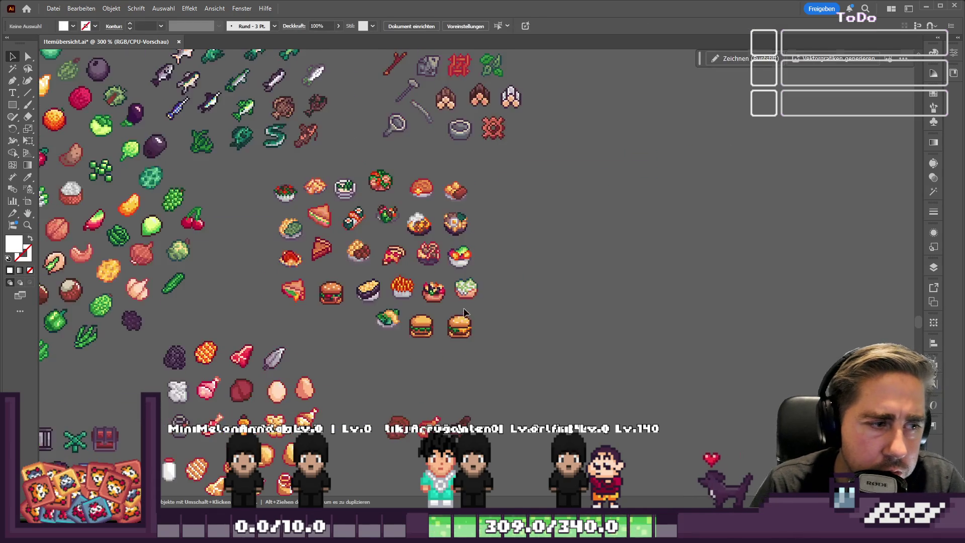
scroll(593, 201, "up", 1)
Step: Move the cheese and goat cheese together into the upper item rows and save
left_click(593, 151)
key("Delete")
mouse_move(627, 151)
left_mouse_down()
mouse_move(686, 156)
mouse_move(382, 113)
mouse_move(402, 148)
left_mouse_up()
left_click(715, 151, "shift")
scroll(402, 175, "up", 4)
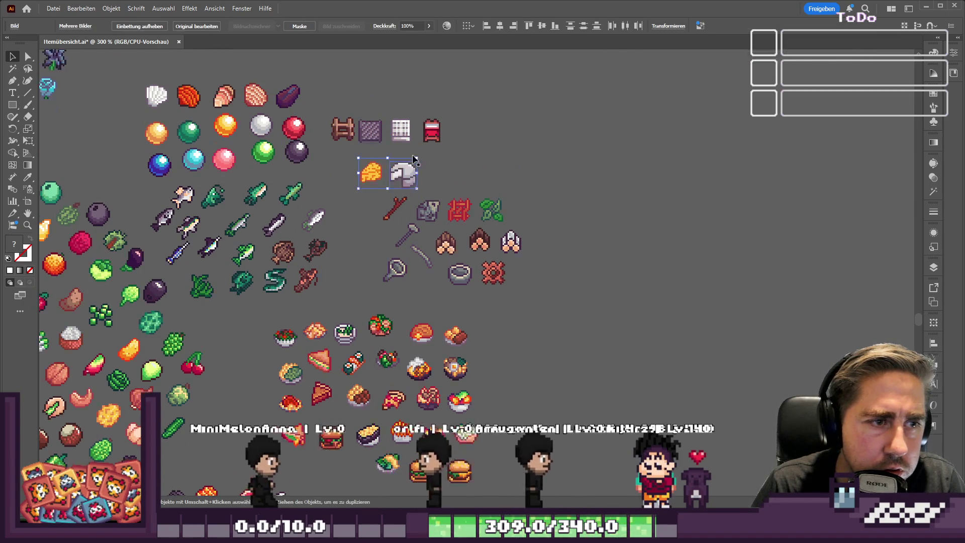
scroll(402, 176, "up", 5)
mouse_move(400, 364)
left_mouse_down()
mouse_move(321, 236)
mouse_move(327, 175)
left_mouse_up()
left_click(458, 270)
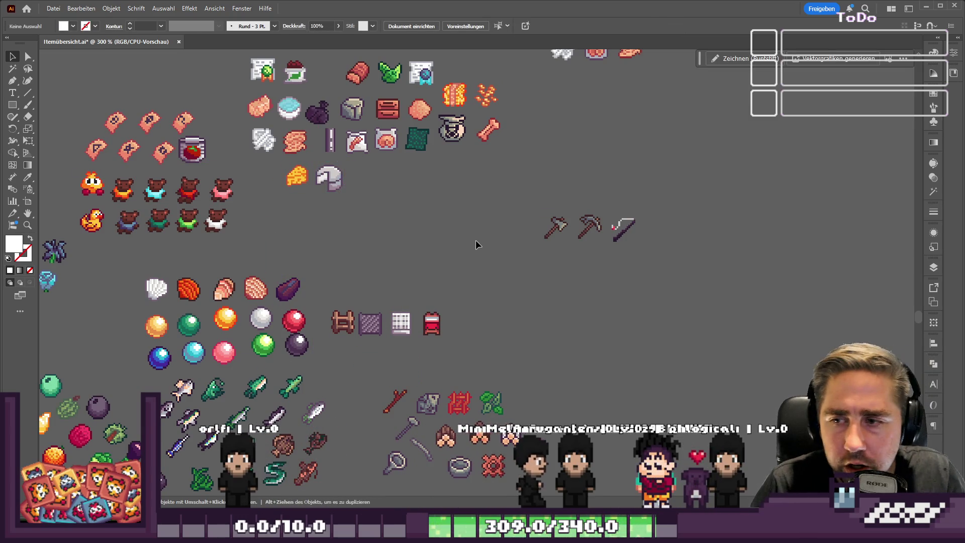
key("ctrl+s")
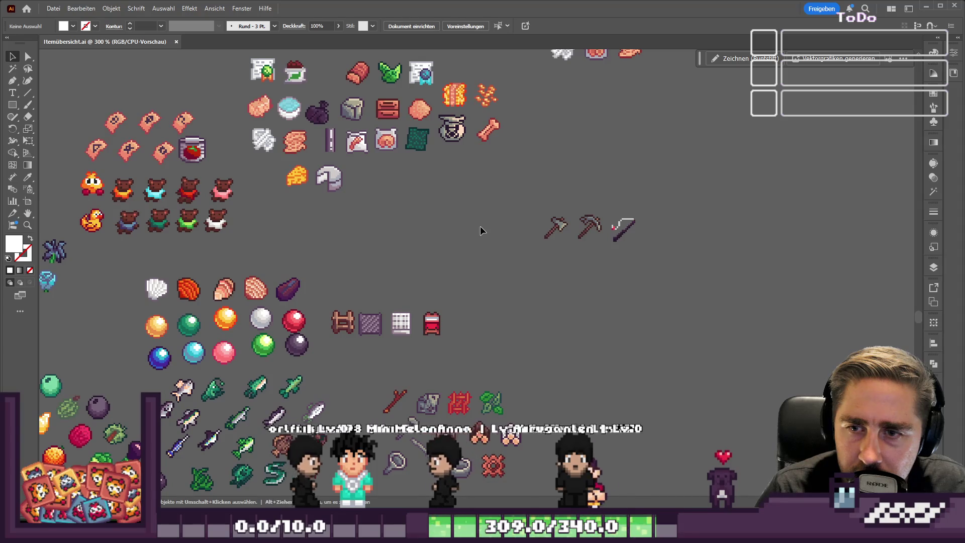
key("alt+Tab")
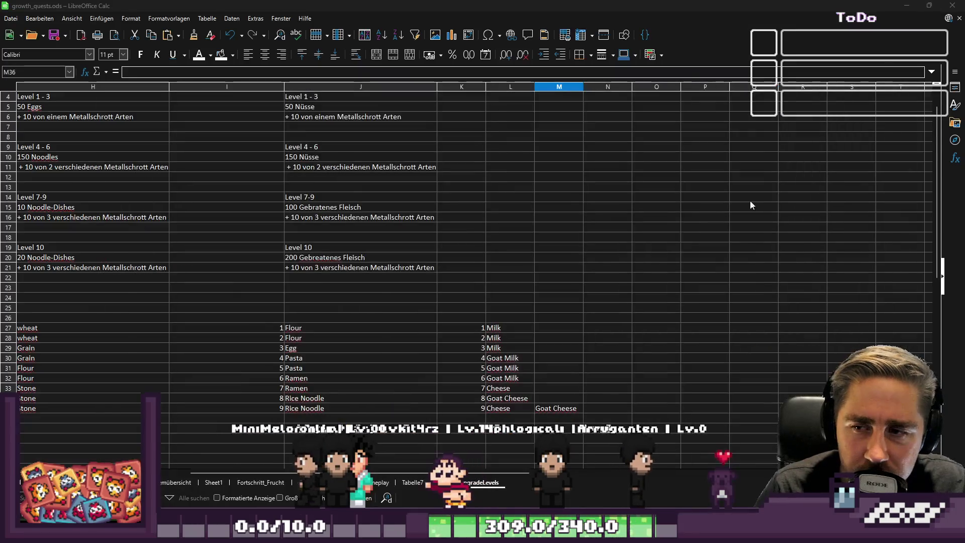
Step: Inspect the per-level milk and cheese list in K22:M35, then return to Godot
left_click_drag(461, 277, 556, 414)
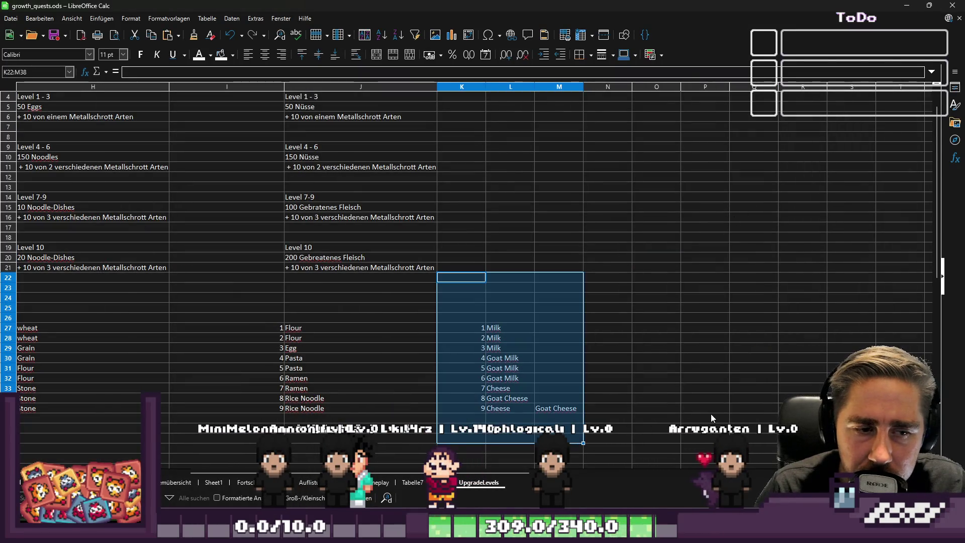
left_click(713, 411)
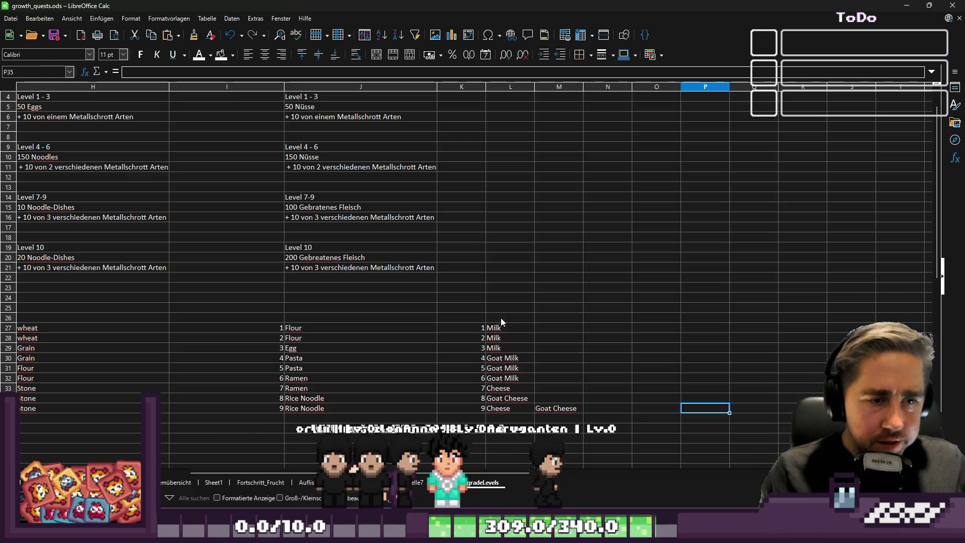
double_click(479, 5)
key("alt+Tab")
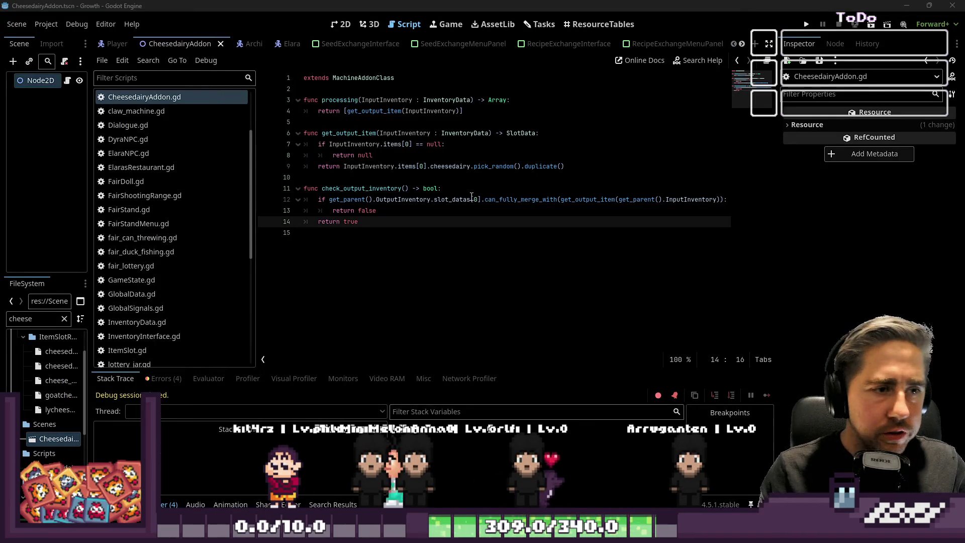
Step: Glance at the 2D view and CheesedairyAddon script, then open the project task board
left_click(302, 267)
left_click(342, 26)
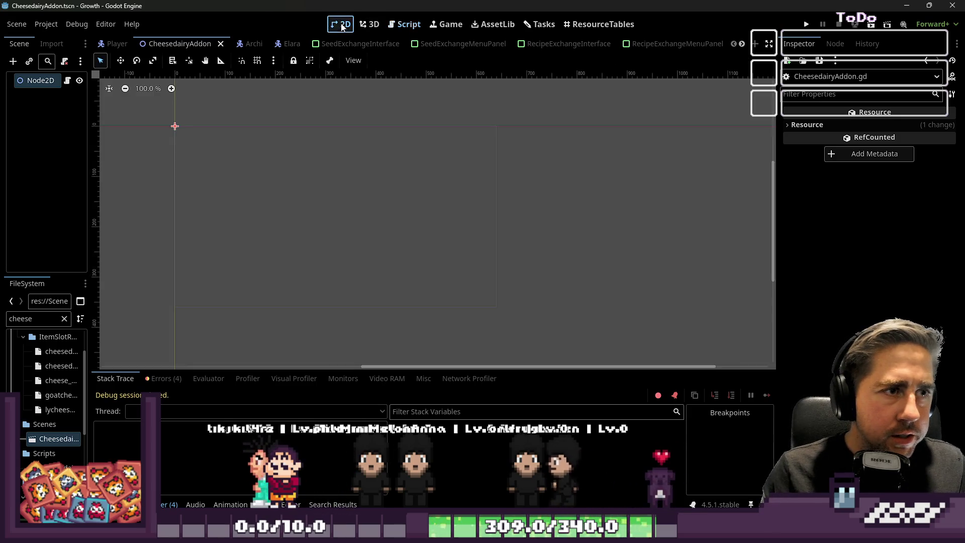
left_click(401, 25)
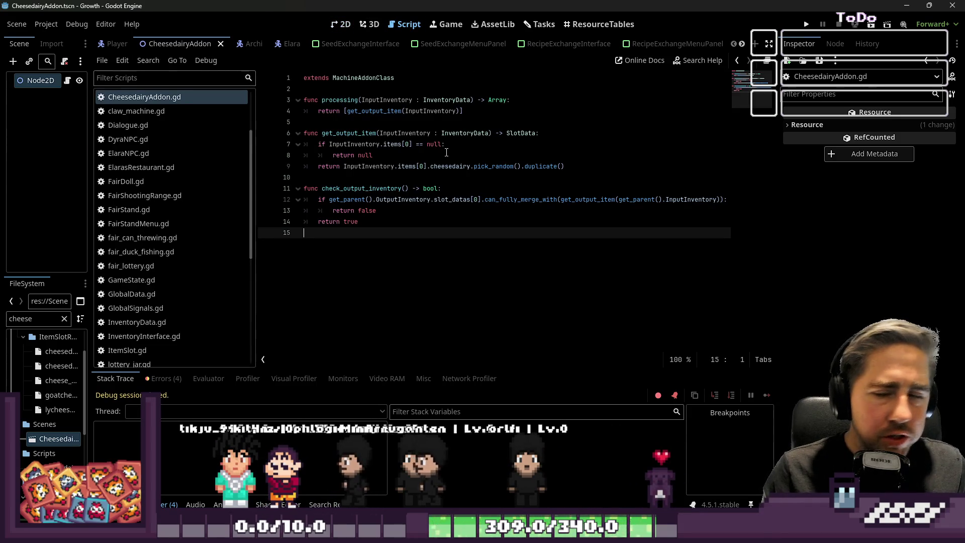
scroll(218, 212, "down", 3)
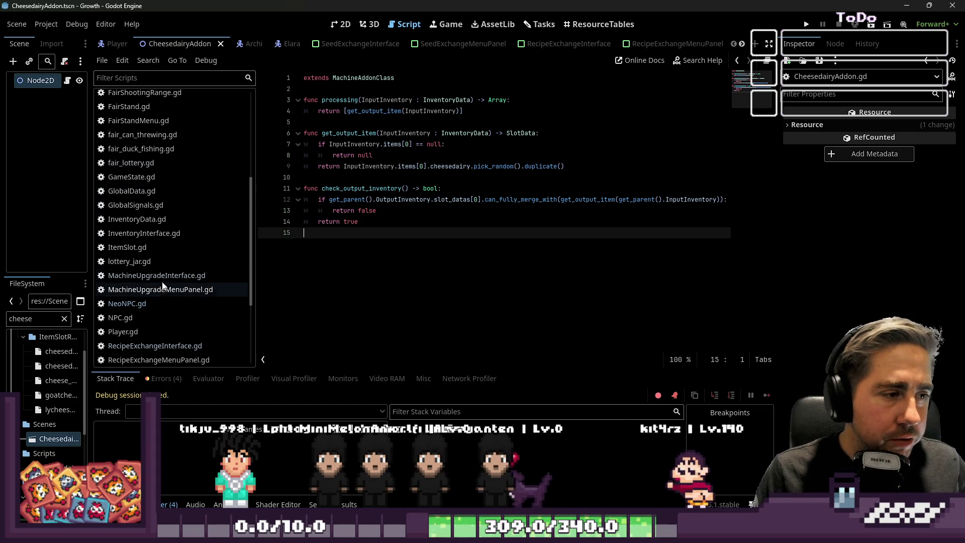
scroll(160, 274, "up", 1)
left_click(540, 24)
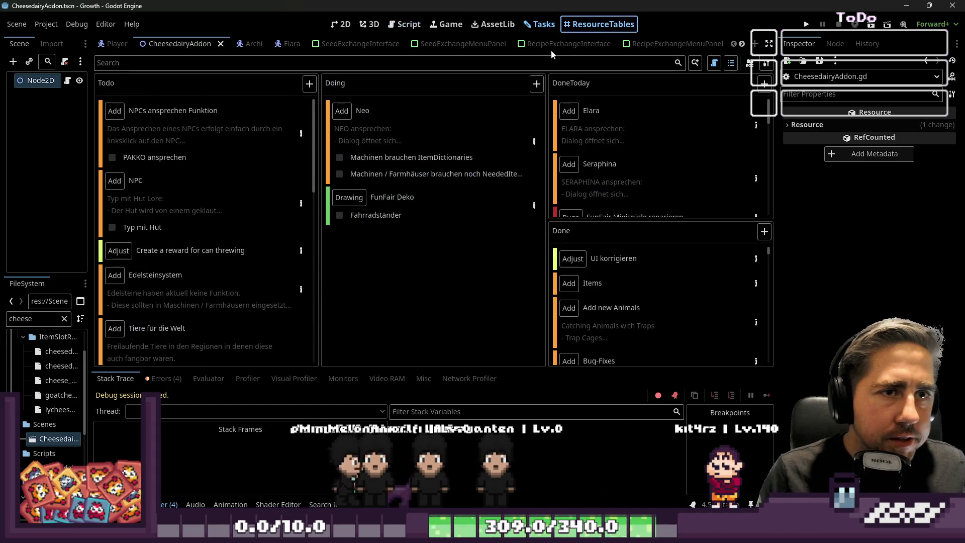
Step: In ResourceTables, sort items by Item Type and browse to the machine items page
left_click(600, 24)
scroll(371, 240, "down", 5)
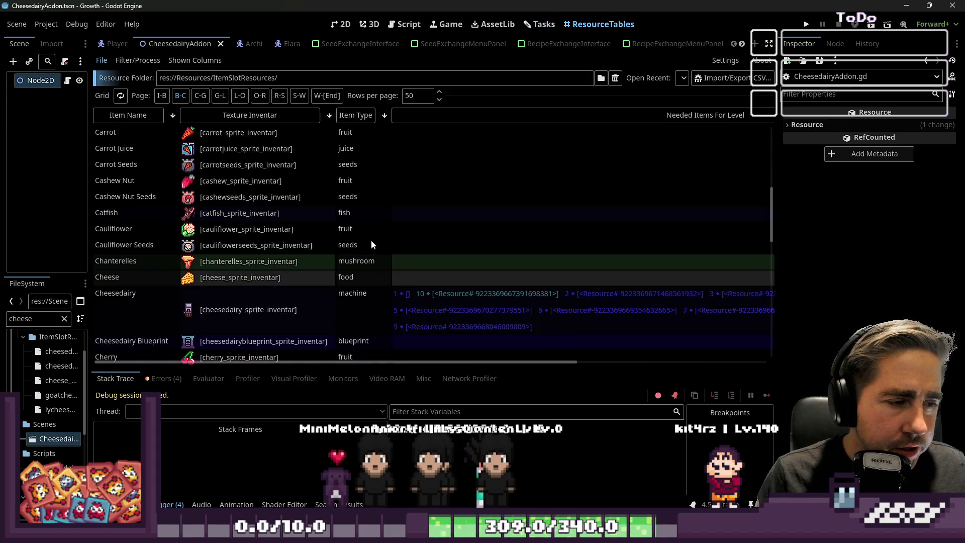
left_click(346, 115)
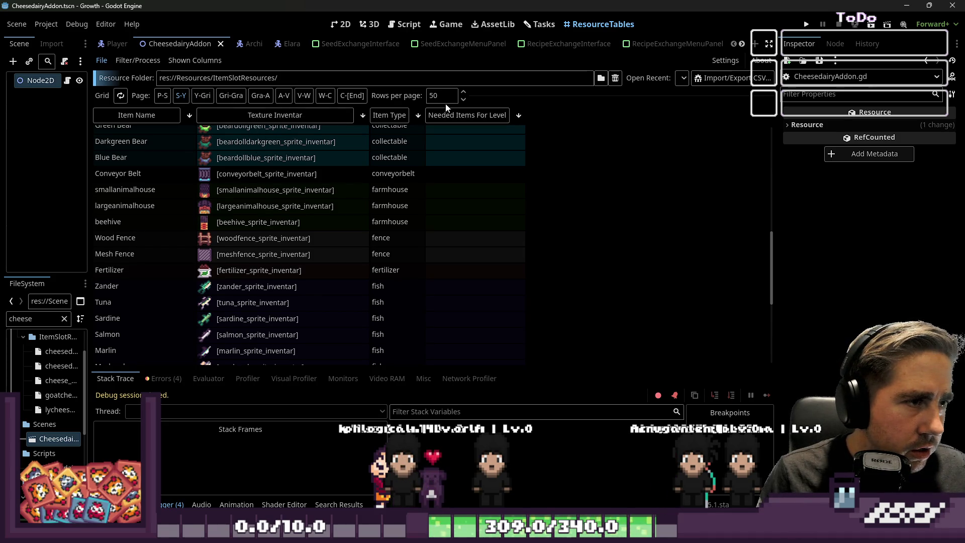
left_click(283, 99)
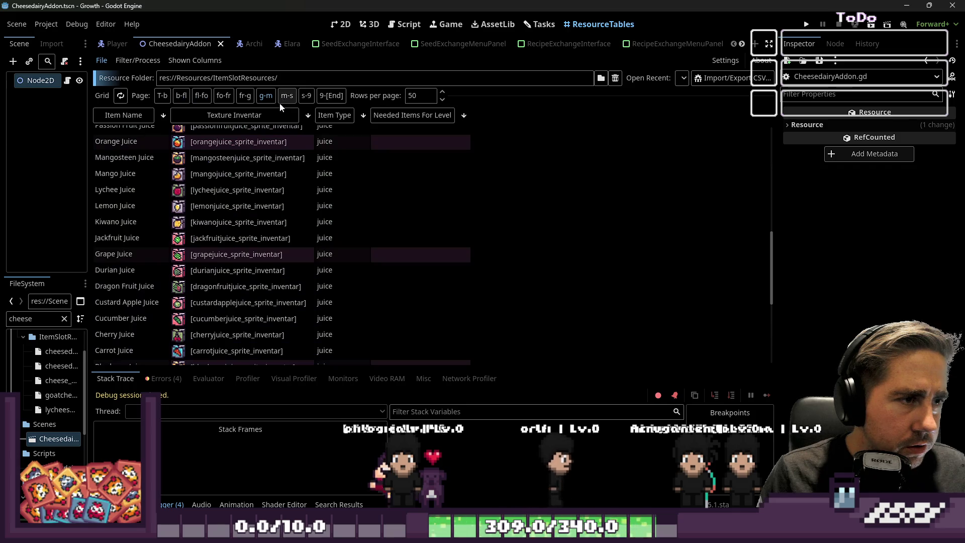
left_click(284, 99)
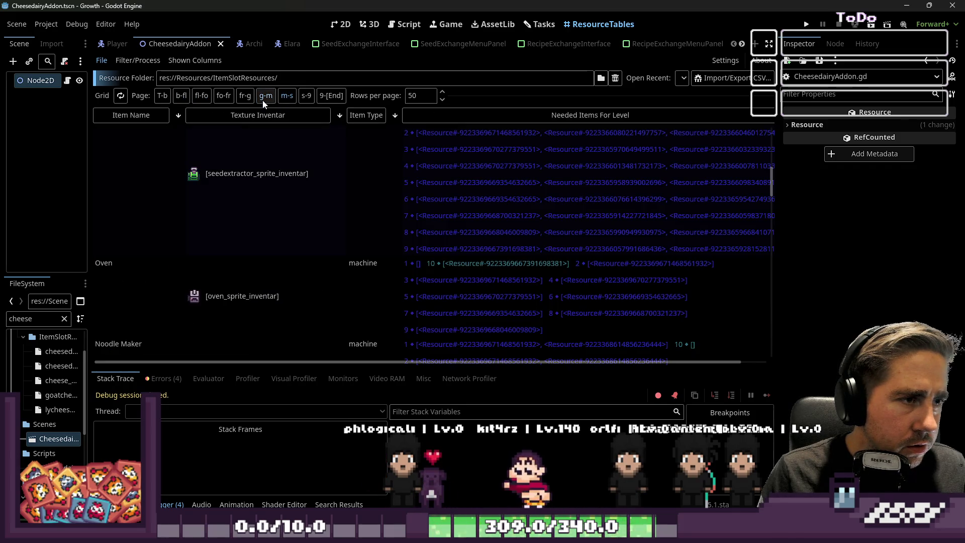
left_click(264, 100)
left_click(286, 95)
scroll(415, 252, "up", 3)
scroll(415, 248, "down", 3)
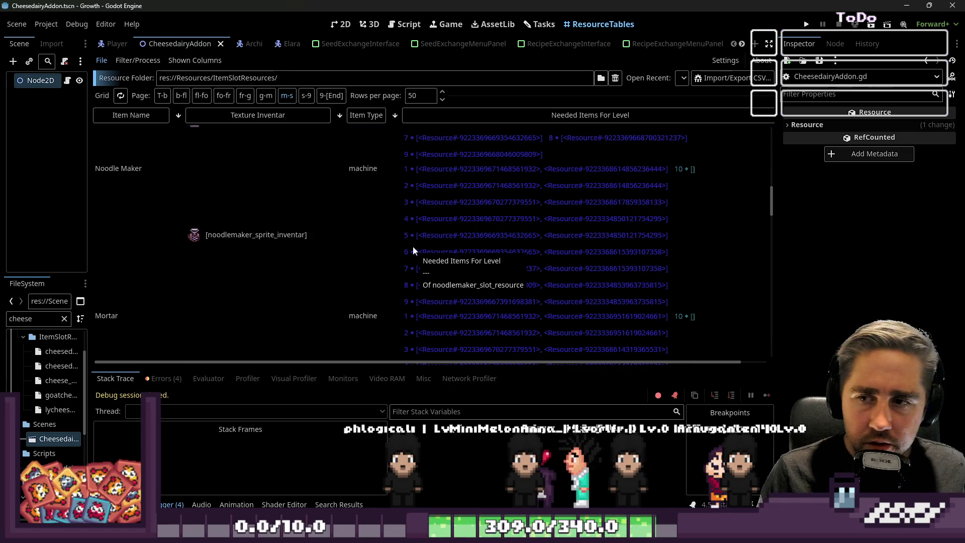
scroll(412, 246, "down", 6)
scroll(413, 251, "down", 5)
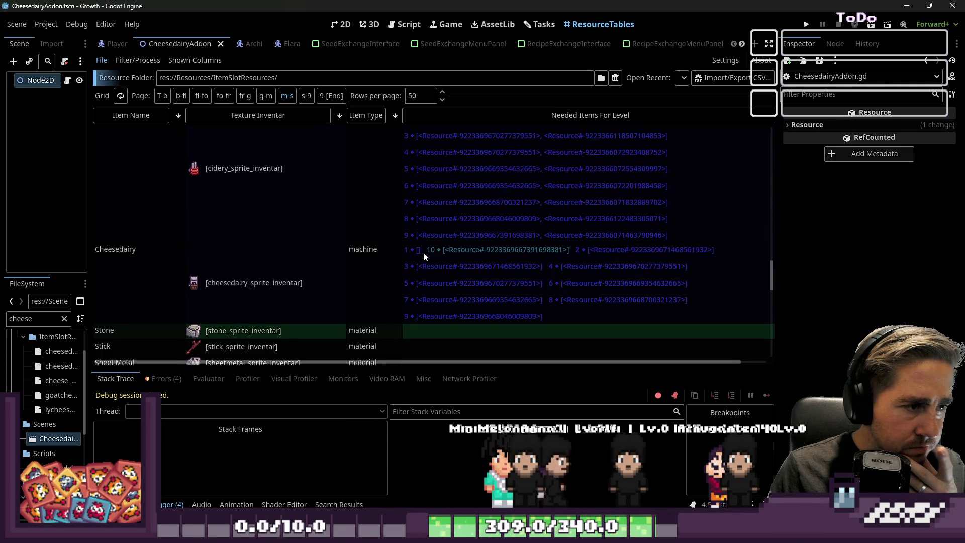
Step: Load the Cheesedairy's, then the Vaccuum's needed-items-per-level dictionary and enlarge its editing area
left_click(429, 261)
scroll(427, 266, "up", 8)
scroll(416, 254, "up", 8)
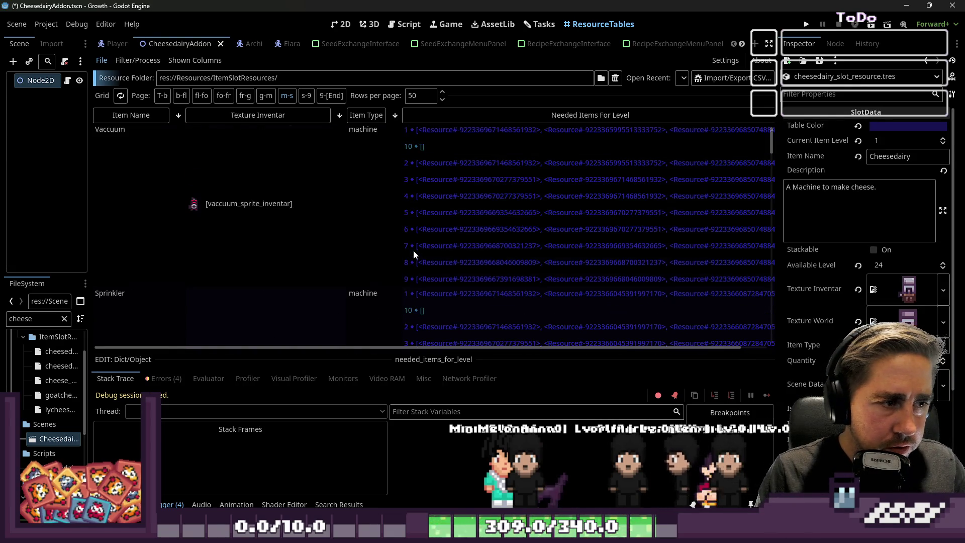
left_click(468, 229)
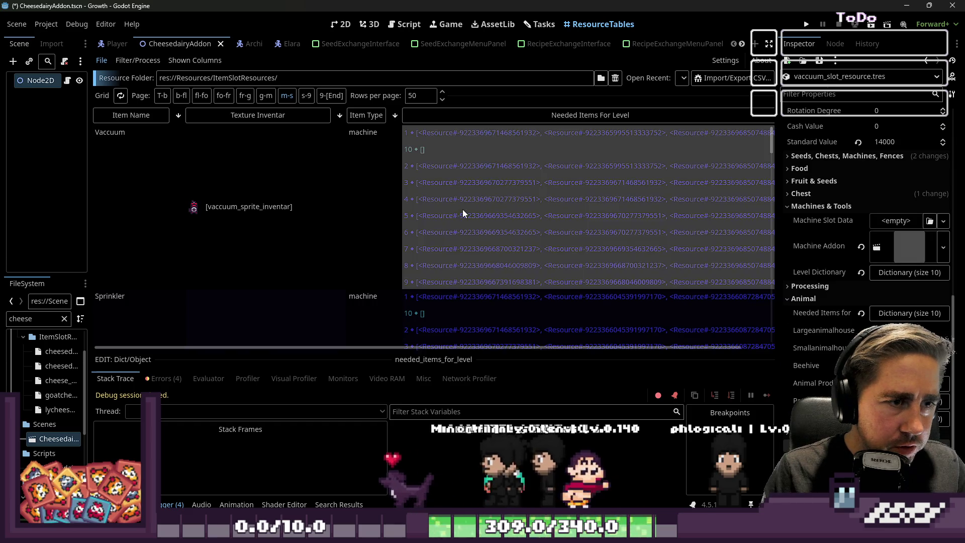
scroll(450, 219, "down", 4)
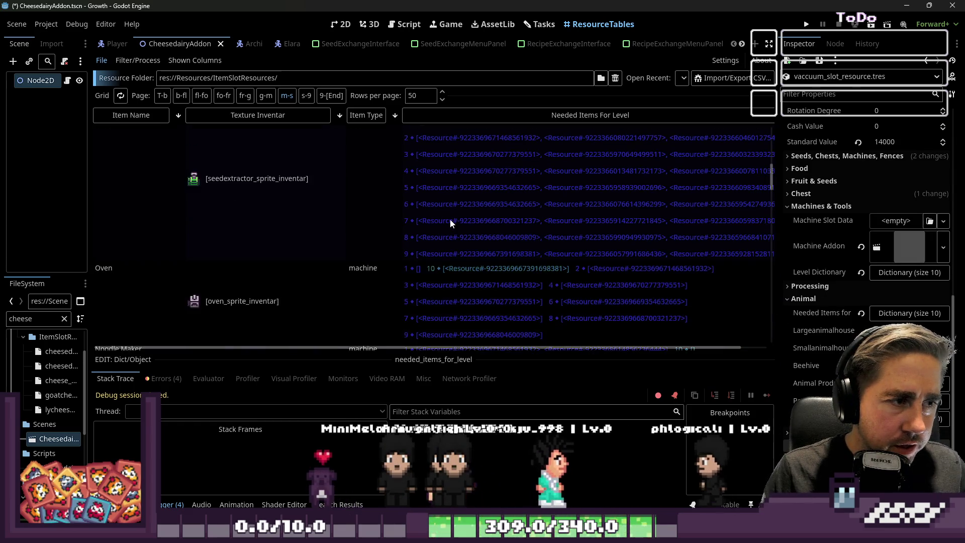
scroll(450, 219, "up", 6)
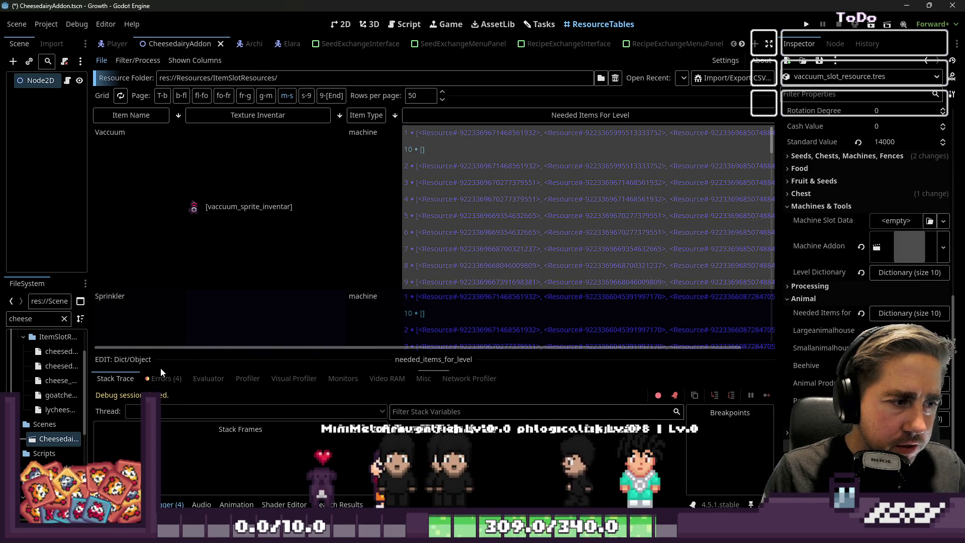
left_click_drag(162, 365, 162, 207)
Step: Resize the EDIT: Dict/Object panel to show more dictionary rows
mouse_move(100, 242)
left_mouse_down()
mouse_move(207, 311)
mouse_move(207, 253)
left_mouse_up()
left_click(415, 174)
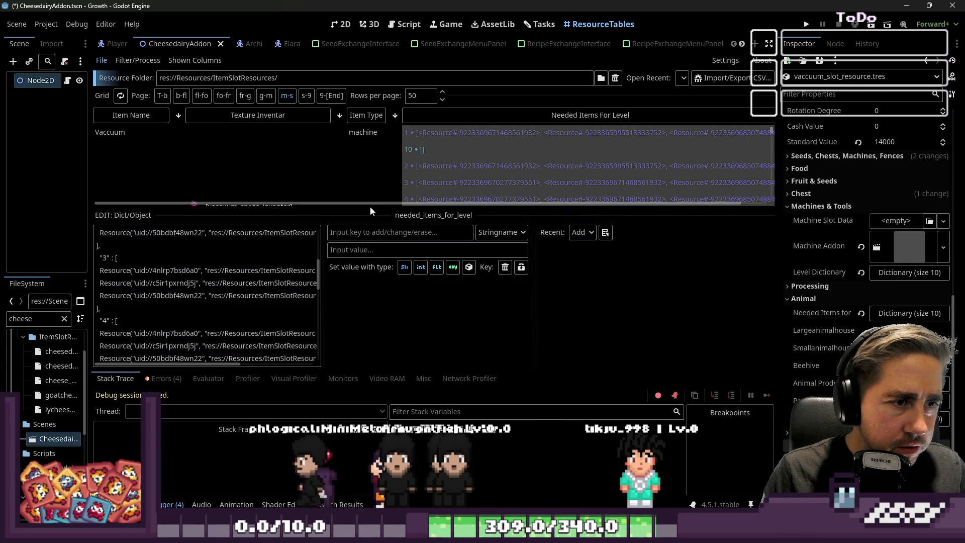
left_click_drag(370, 204, 362, 351)
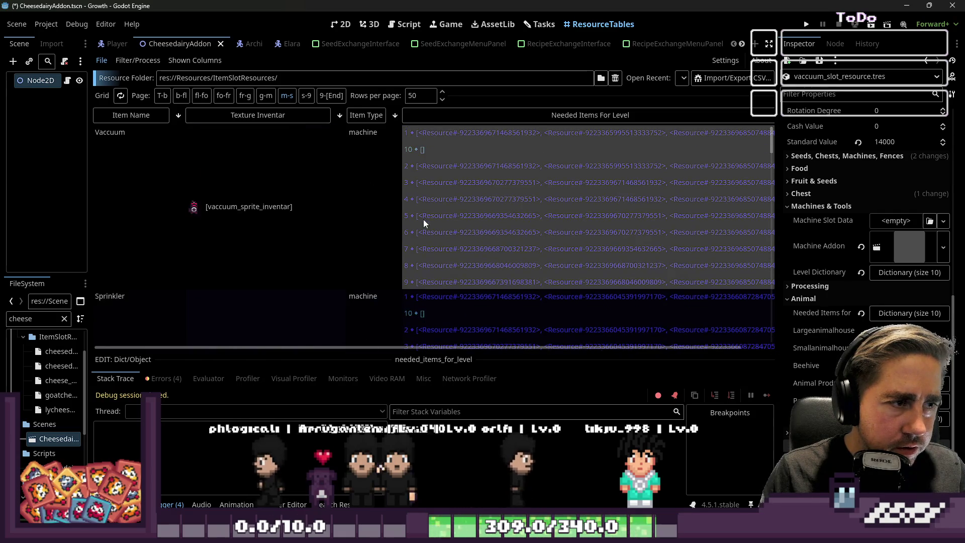
Step: Browse the gem, juice and lootbox item pages
left_click(265, 95)
scroll(385, 240, "down", 10)
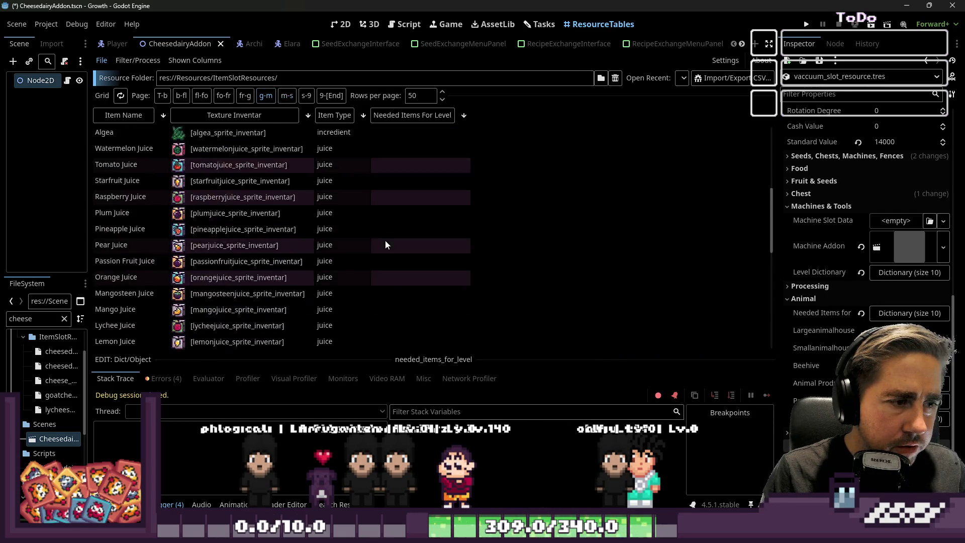
scroll(370, 258, "up", 10)
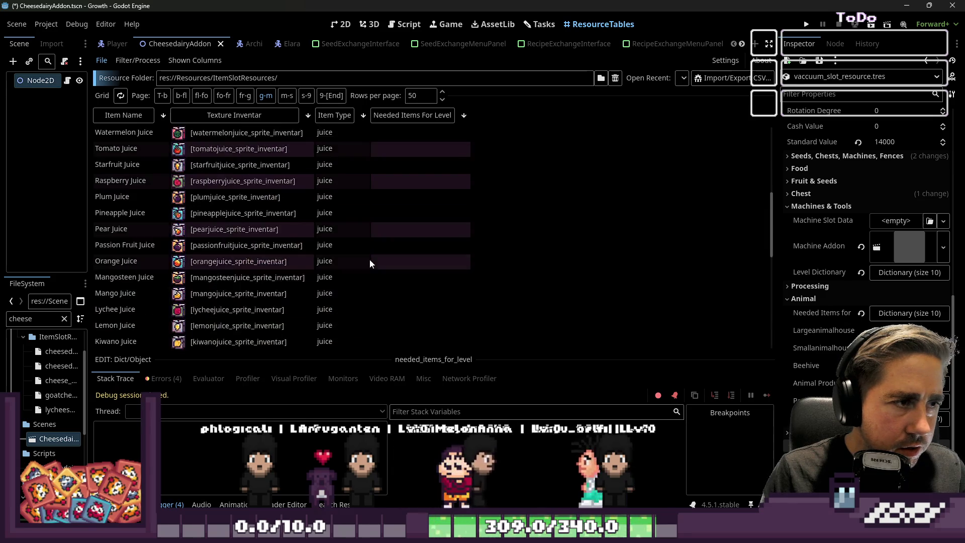
scroll(373, 263, "down", 3)
scroll(373, 264, "down", 5)
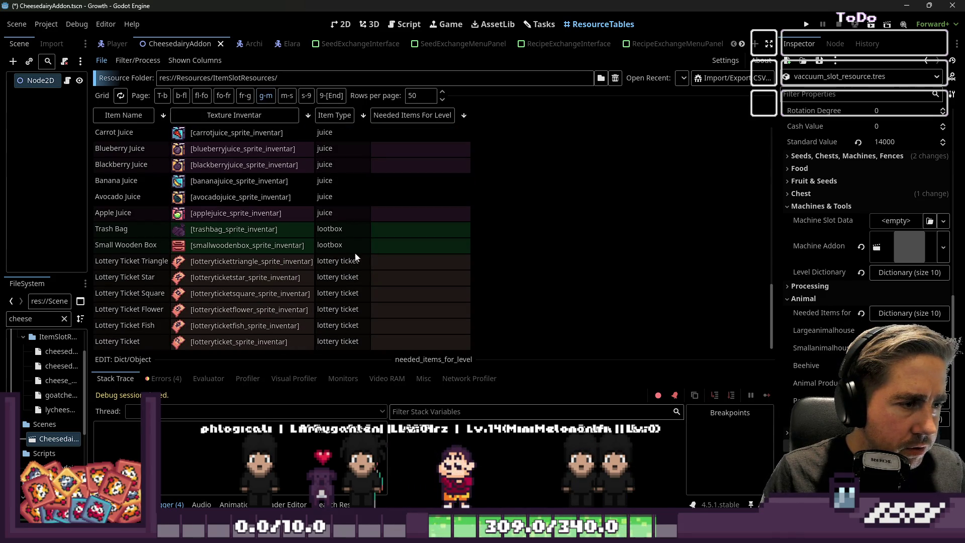
left_click(245, 95)
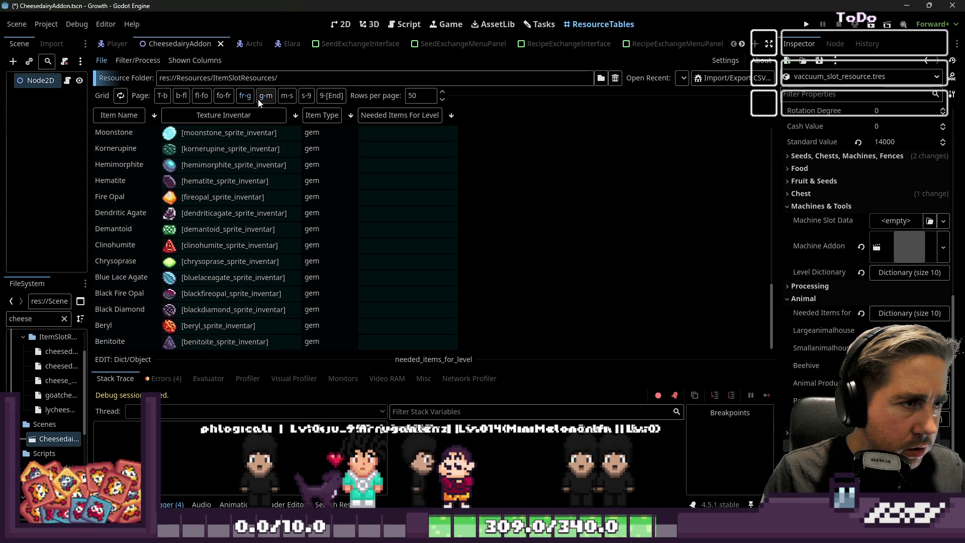
left_click(266, 96)
scroll(320, 200, "up", 3)
scroll(321, 200, "down", 3)
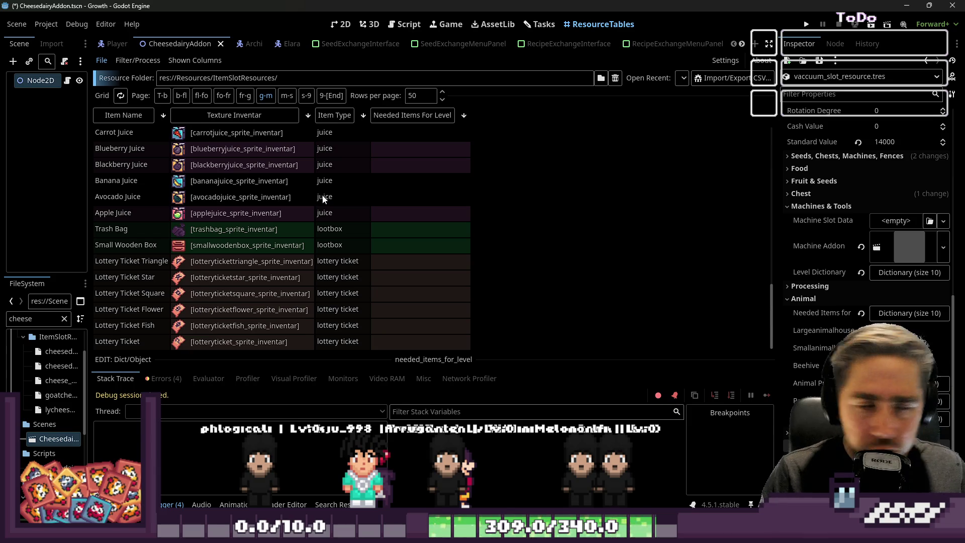
Step: Return to machine items, view the Cidery's needed-items dictionary, then load the Cheesedairy resource
left_click(288, 95)
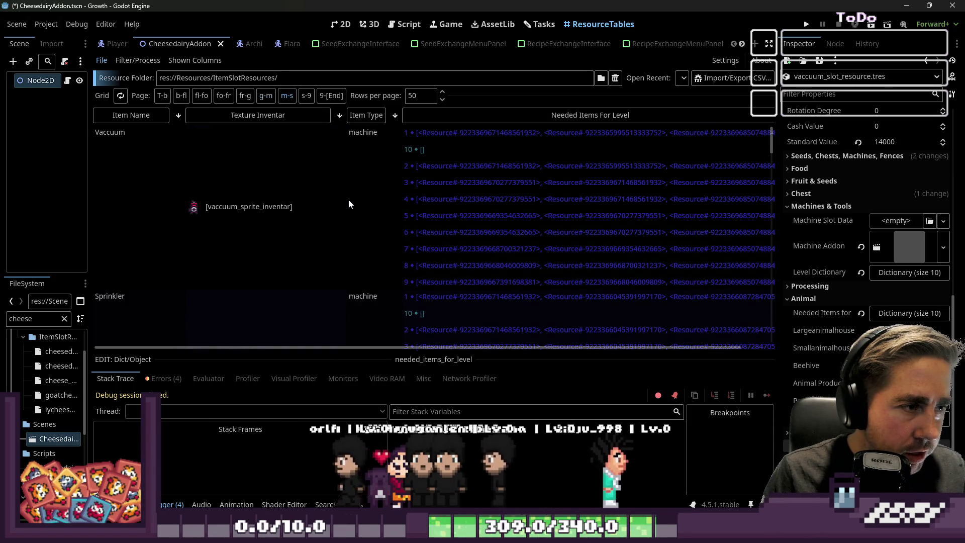
scroll(351, 201, "down", 10)
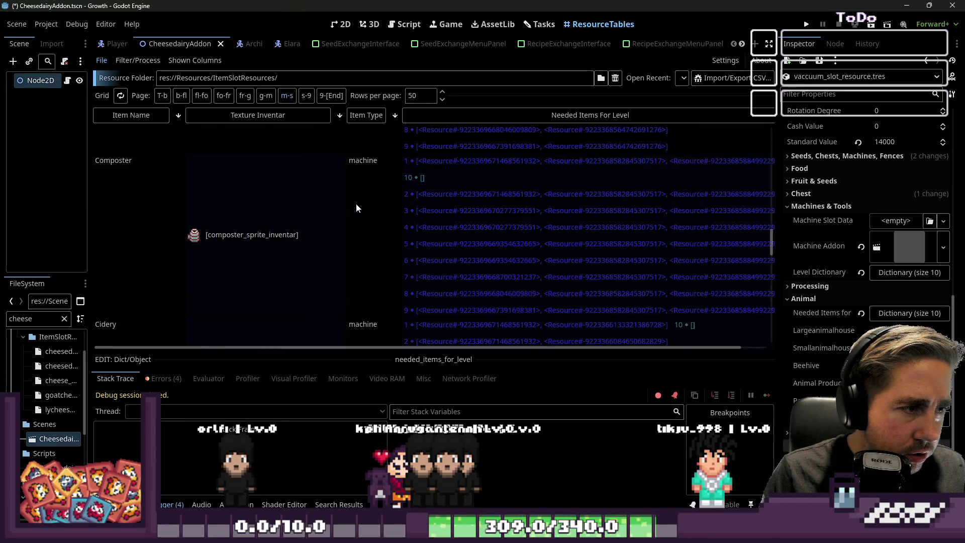
scroll(355, 204, "down", 6)
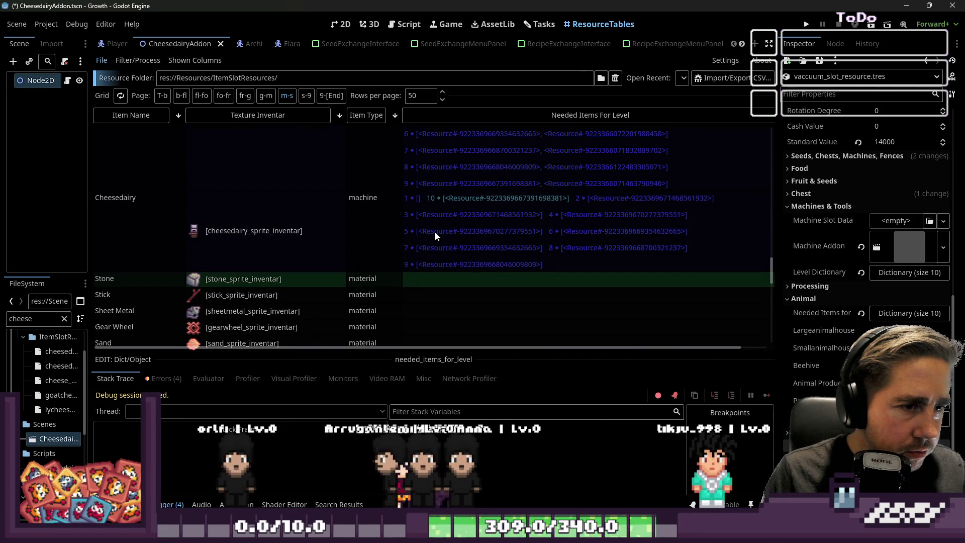
scroll(433, 231, "up", 4)
left_click(423, 222)
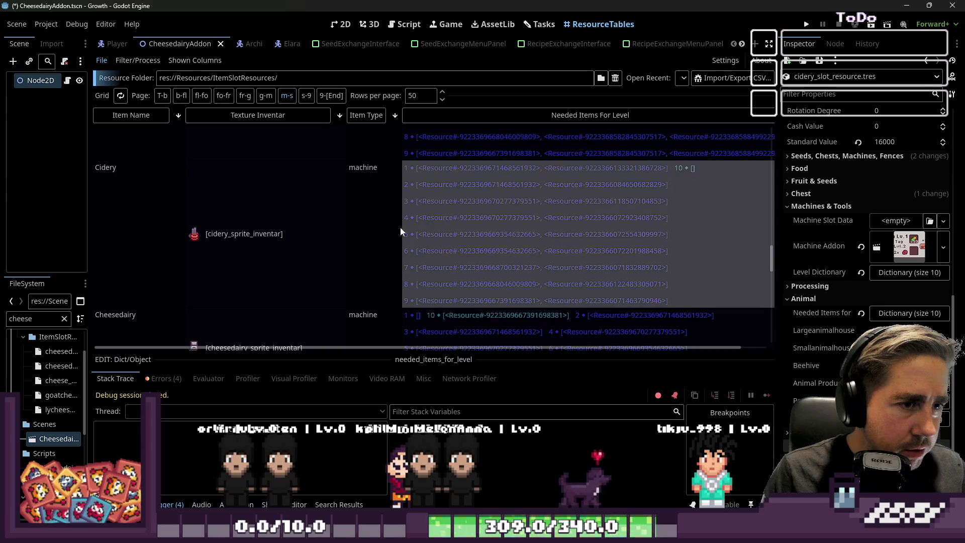
left_click(194, 352)
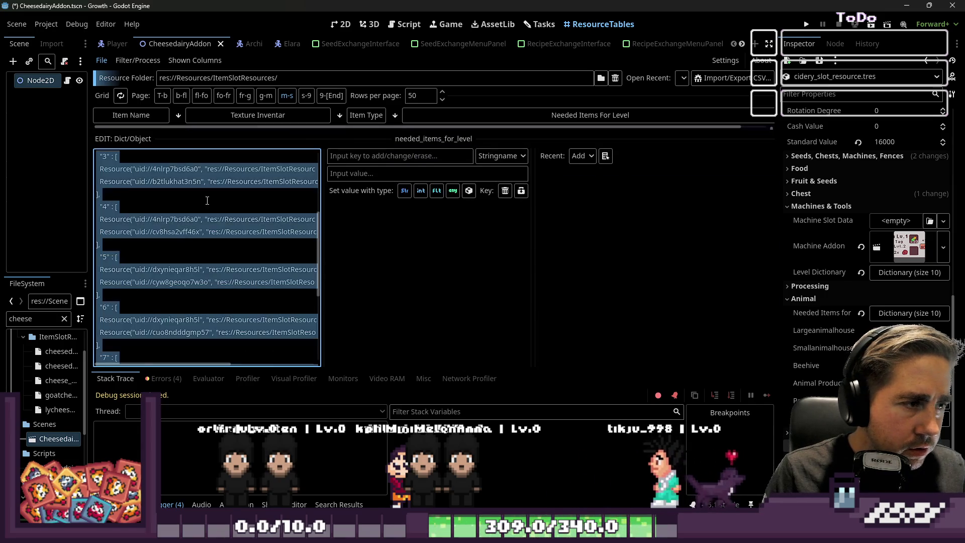
scroll(357, 209, "down", 2)
left_click(445, 238)
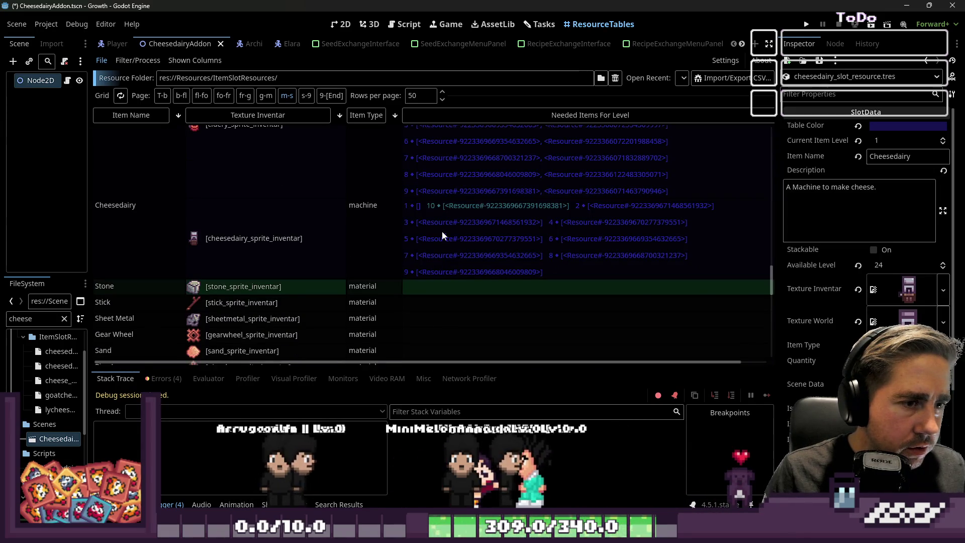
Step: Open the Cheesedairy's needed-items dictionary as text, replace it with pasted contents, and widen the editor
left_click(126, 354)
key("ctrl+a")
key("ctrl+v")
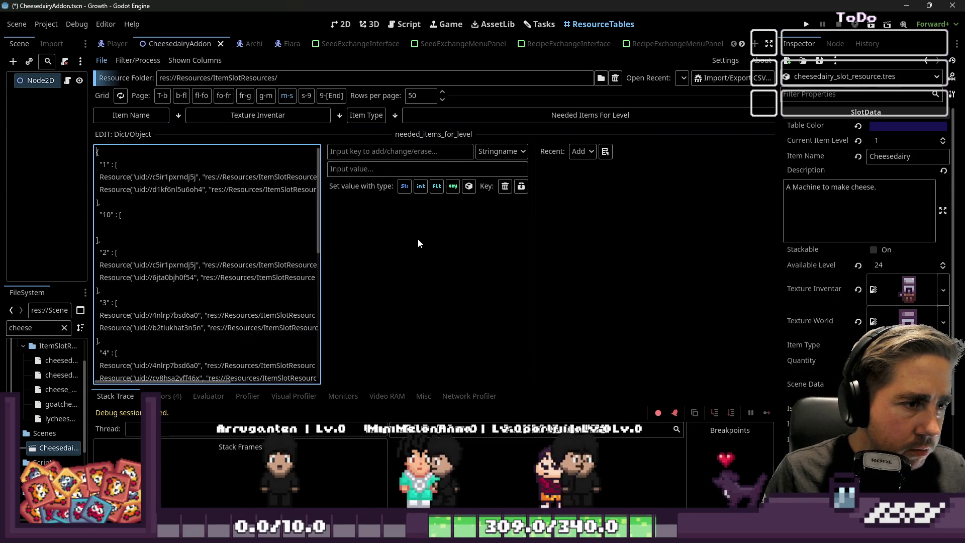
left_click_drag(533, 265, 639, 253)
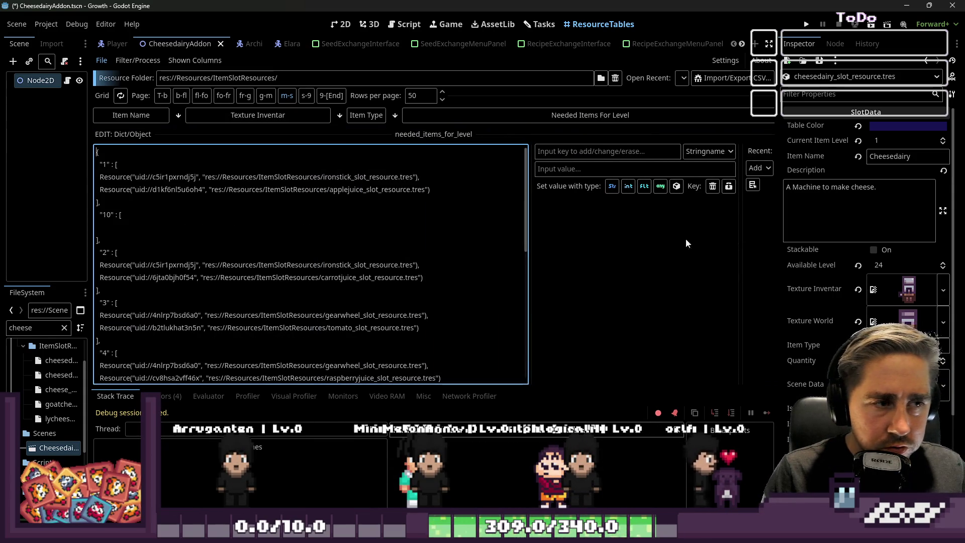
Step: Delete the applejuice, carrotjuice, tomato and raspberryjuice requirements from levels 1–4
left_click_drag(442, 189, 446, 173)
key("BackSpace")
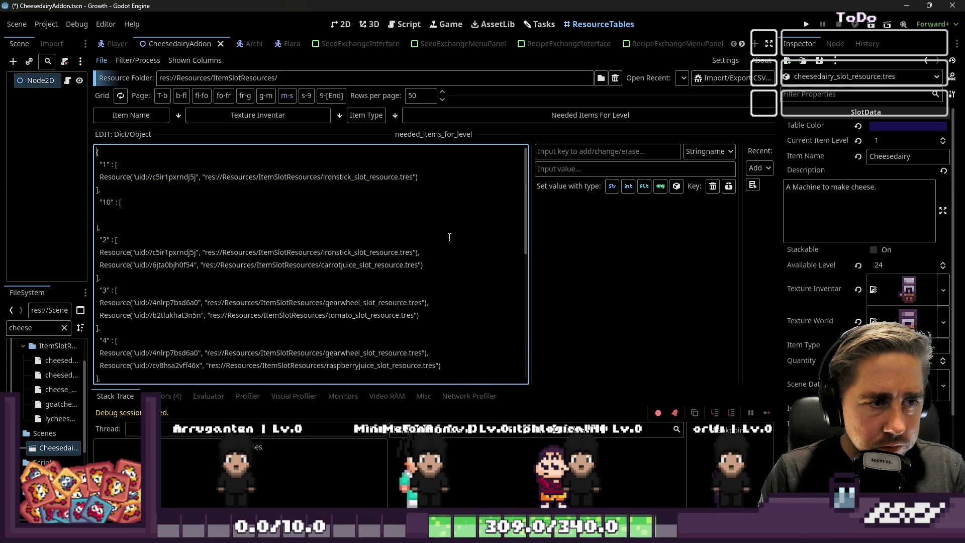
left_click_drag(451, 262, 446, 250)
key("BackSpace")
left_click_drag(446, 301, 442, 288)
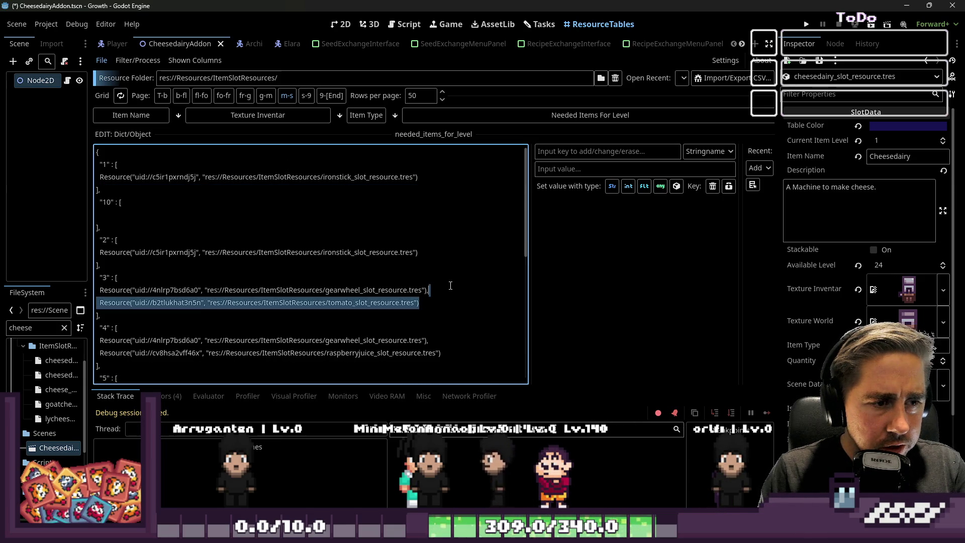
key("BackSpace")
left_click_drag(442, 340, 429, 328)
key("BackSpace")
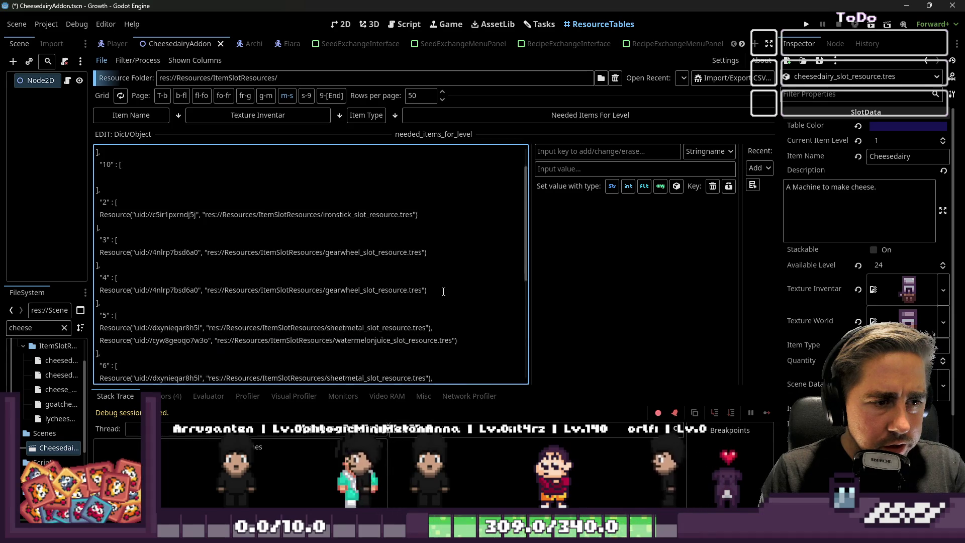
Step: Delete the watermelon, lemon, jackfruit, banana and durian juice requirements from levels 5–9
scroll(486, 263, "down", 3)
mouse_move(478, 264)
left_mouse_down()
mouse_move(478, 249)
mouse_move(436, 215)
left_mouse_up()
key("BackSpace")
scroll(458, 302, "down", 2)
key("BackSpace")
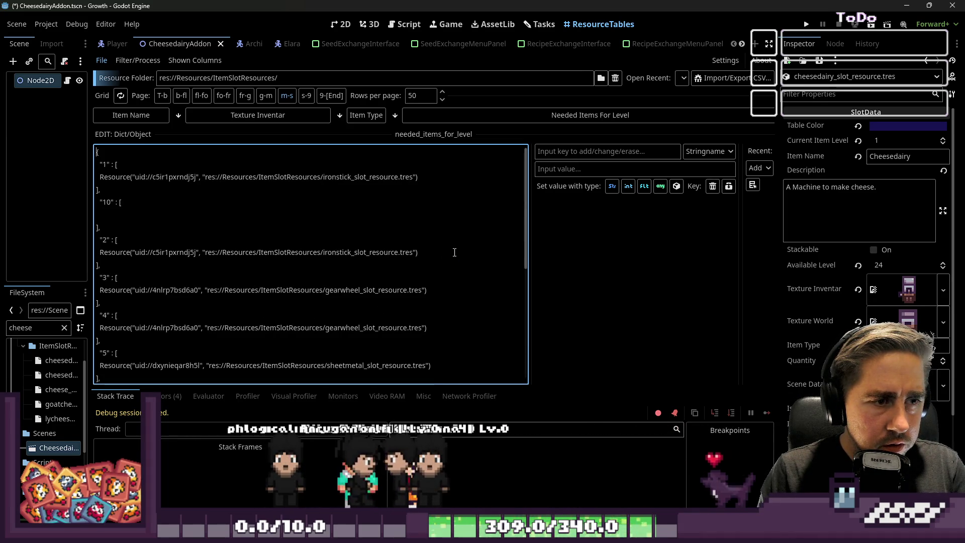
left_click_drag(441, 265, 424, 253)
key("BackSpace")
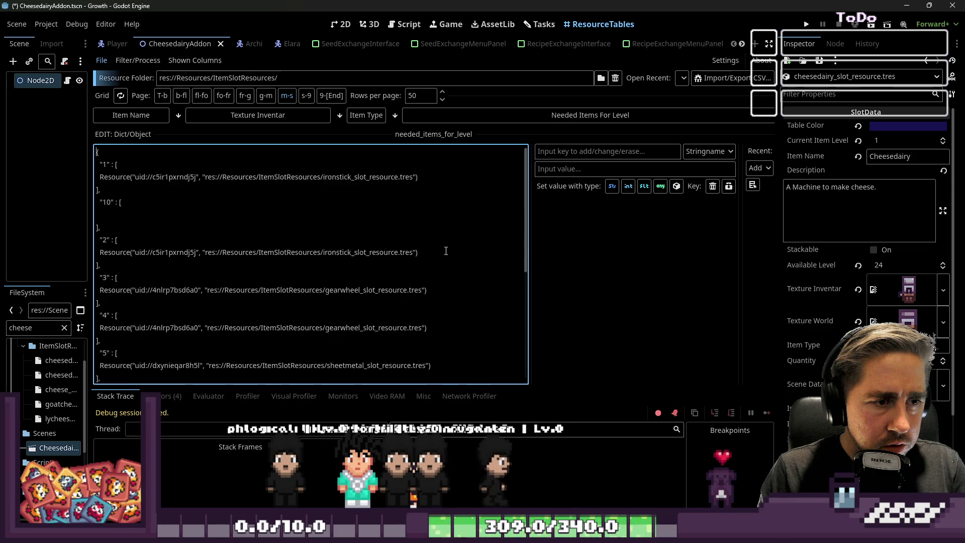
scroll(445, 261, "down", 1)
left_click_drag(456, 287, 413, 278)
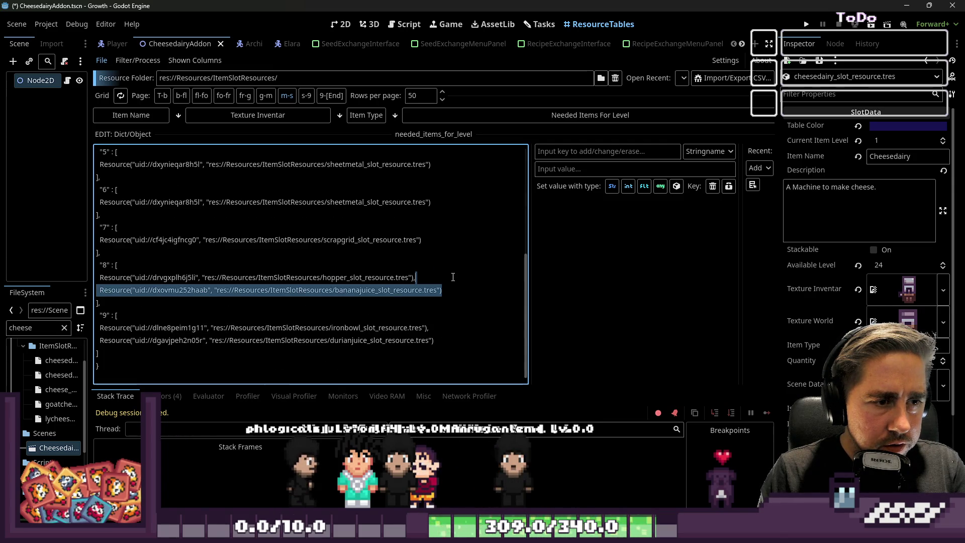
key("BackSpace")
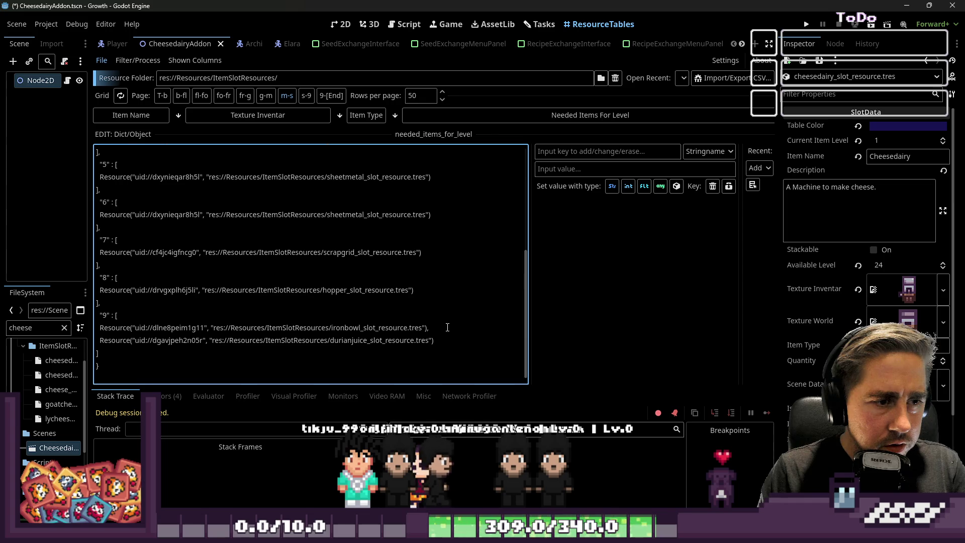
left_click_drag(435, 340, 452, 324)
key("BackSpace")
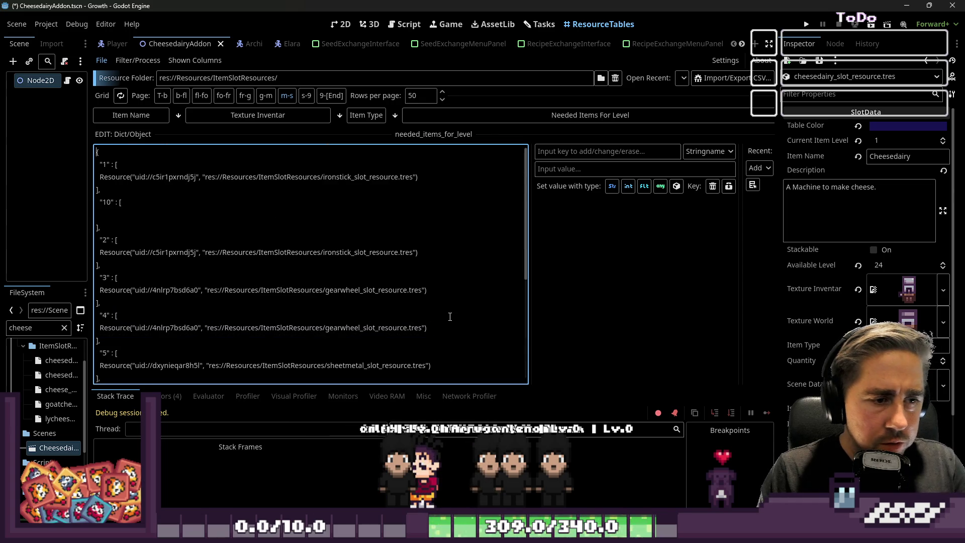
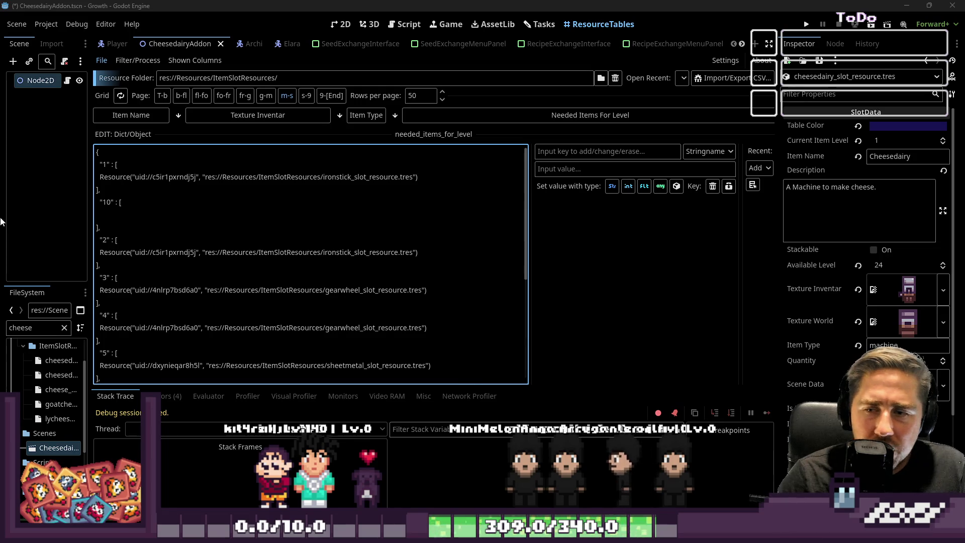
Step: Widen the Inspector, then expand the Animal group and its 10-entry Needed Items for Level dictionary
left_click(232, 232)
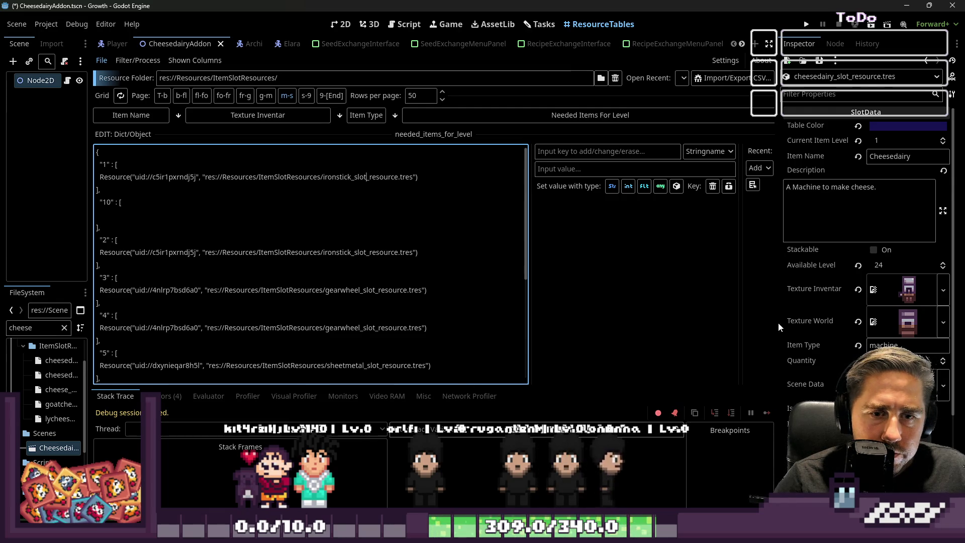
left_click_drag(776, 322, 733, 322)
scroll(886, 311, "down", 5)
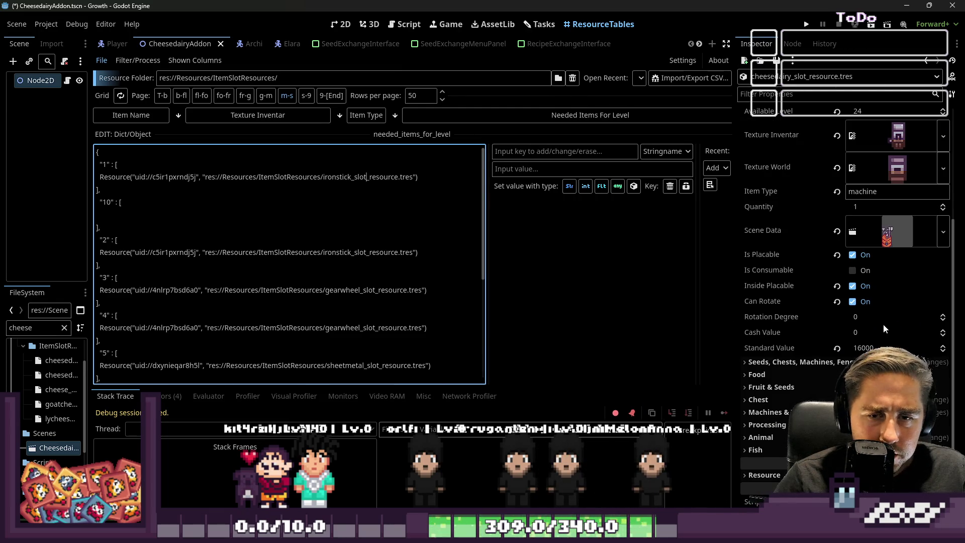
left_click(822, 367)
scroll(824, 364, "down", 3)
left_click(867, 297)
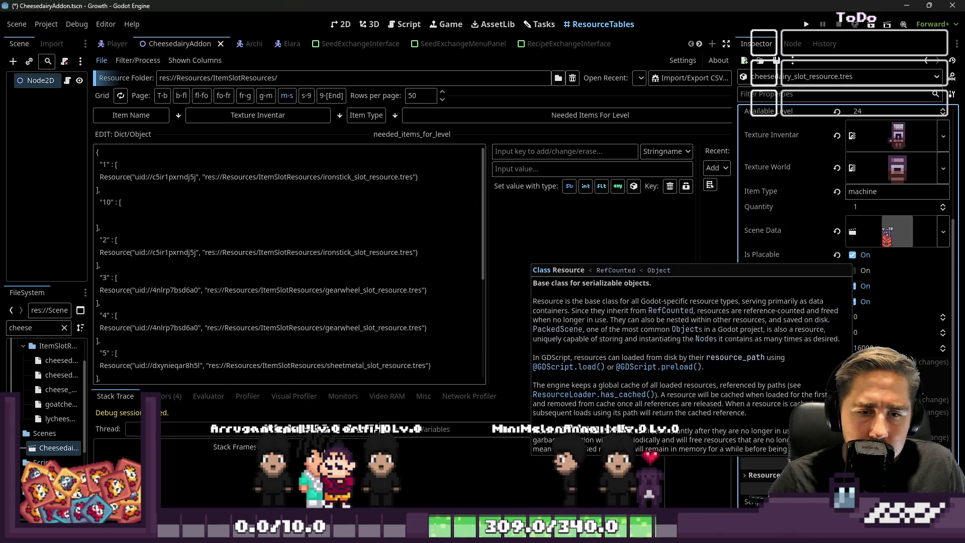
left_click(760, 437)
scroll(764, 437, "down", 3)
left_click(874, 347)
scroll(855, 314, "down", 3)
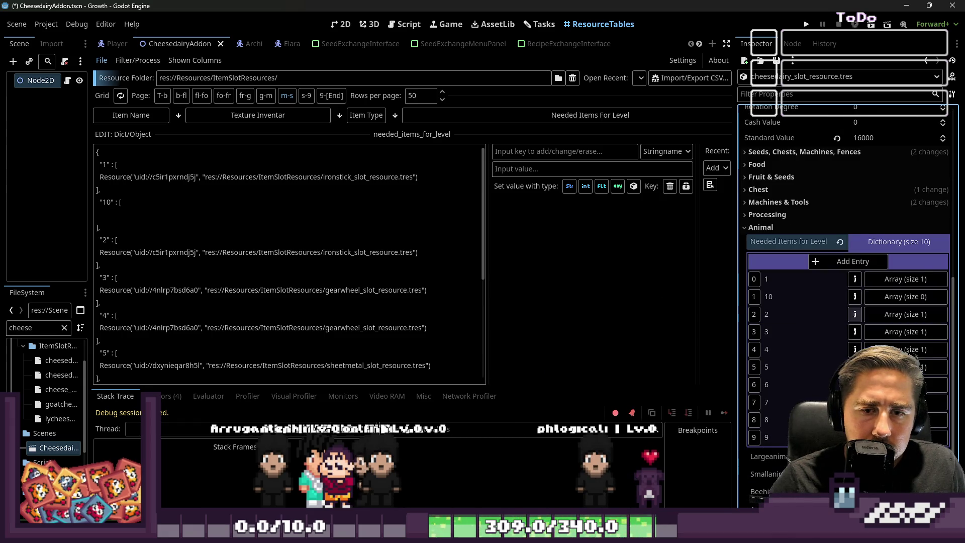
Step: Add flour_slot_resource.tres as a new item in needed-items entries 1 and 2
left_click(888, 279)
left_click(862, 302)
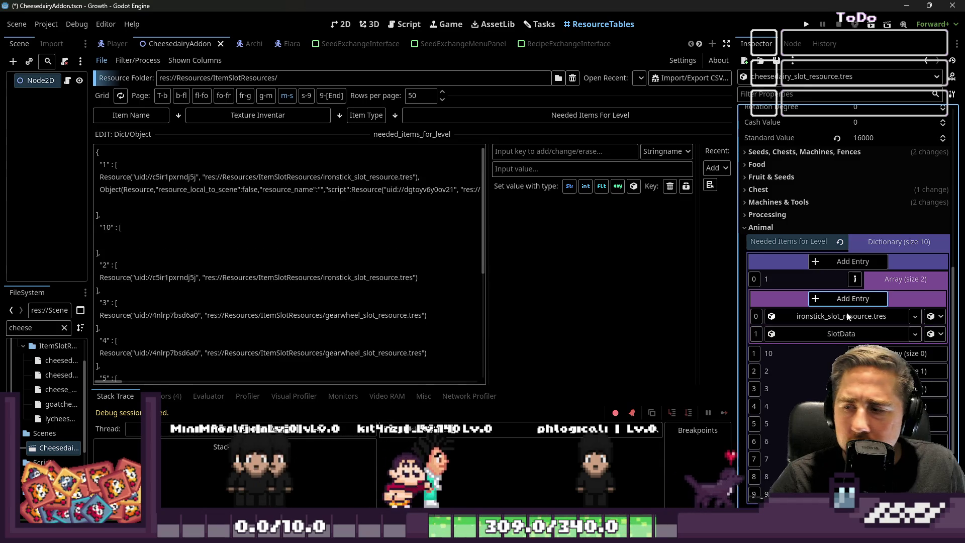
double_click(33, 328)
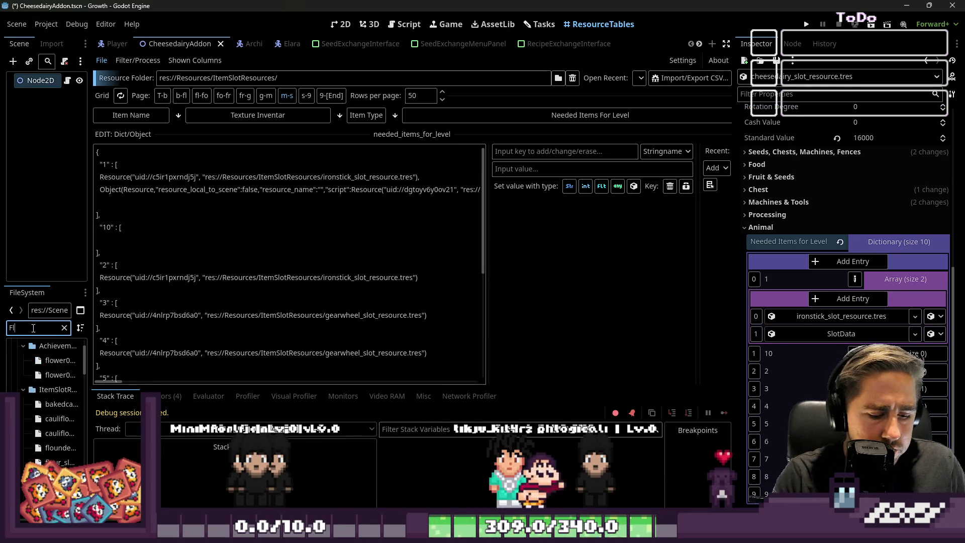
type("Flu")
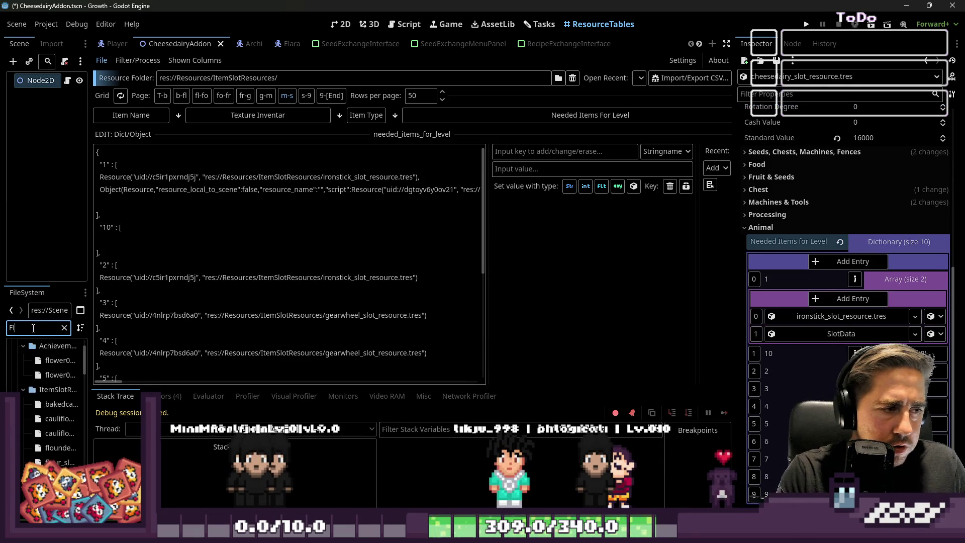
key("BackSpace")
type("ur")
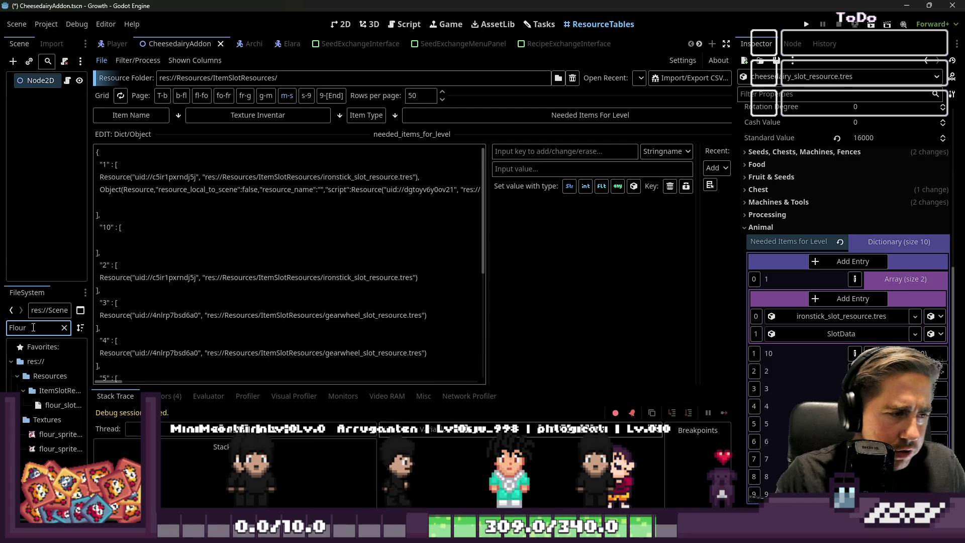
left_click_drag(24, 408, 841, 334)
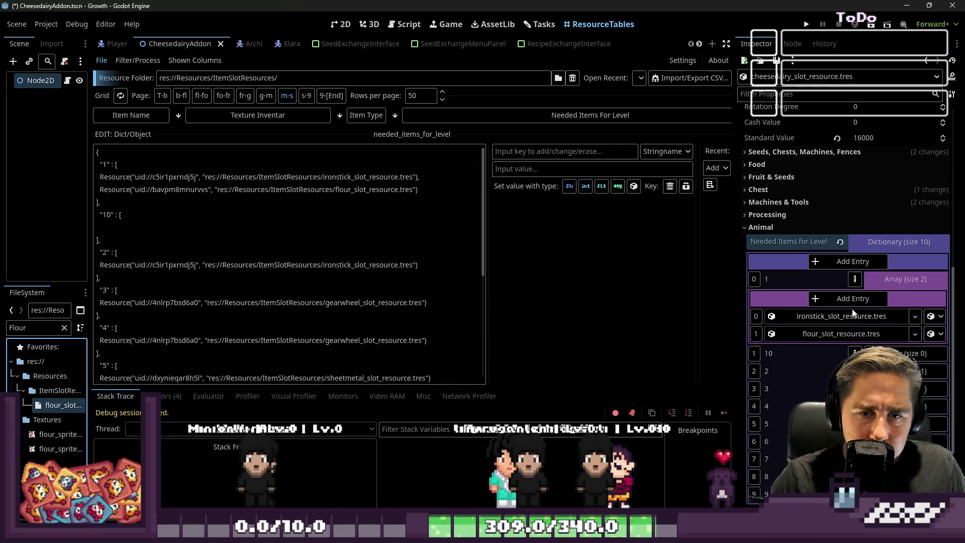
scroll(849, 301, "down", 2)
left_click(904, 266)
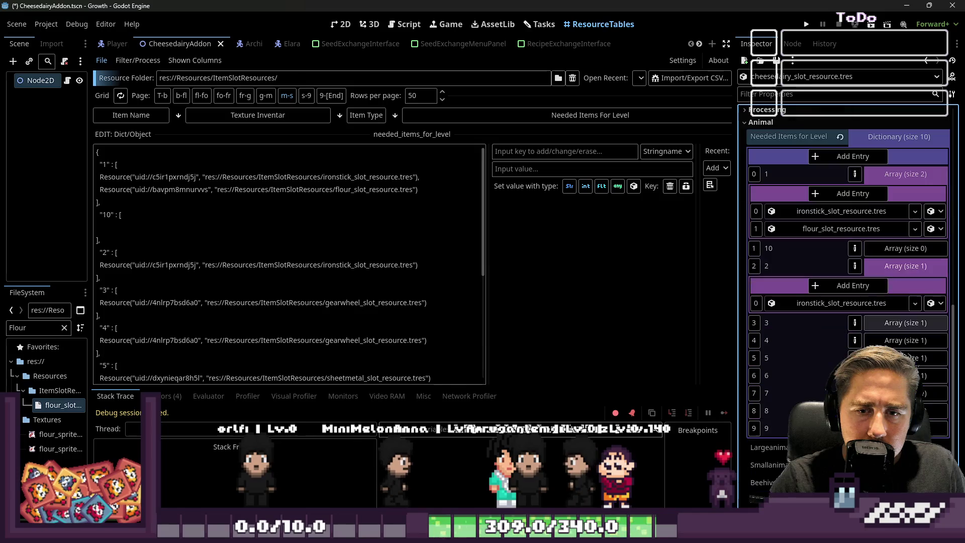
left_click(853, 285)
left_click_drag(40, 411, 849, 322)
scroll(849, 321, "down", 2)
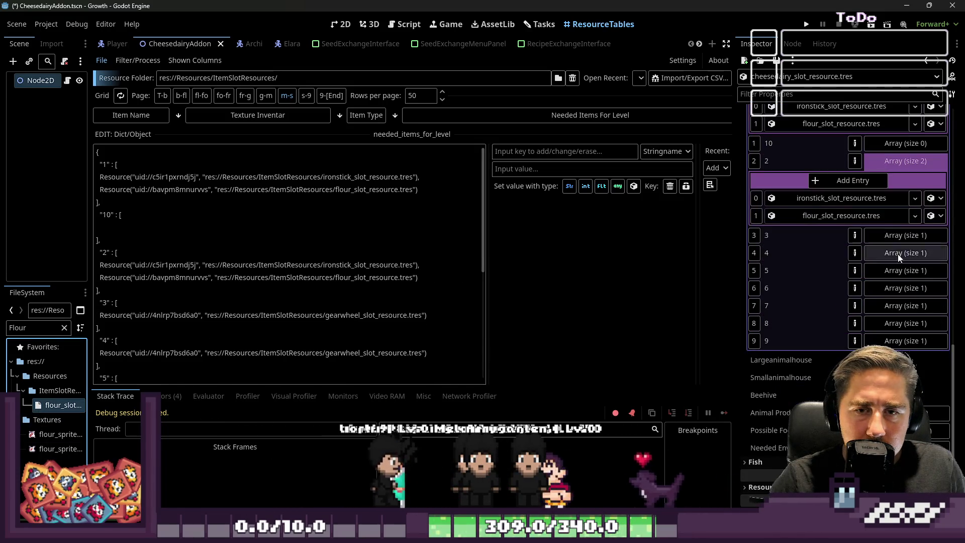
Step: Add egg_slot_resource.tres as a new item in entry 3, widening the FileSystem panel
left_click(891, 234)
left_click(853, 255)
double_click(26, 327)
type("egg")
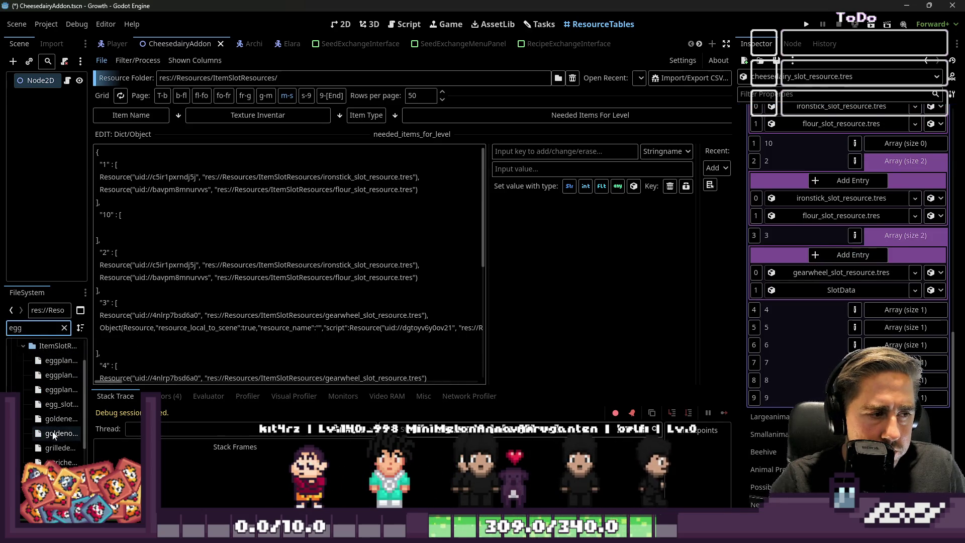
left_click_drag(88, 378, 189, 384)
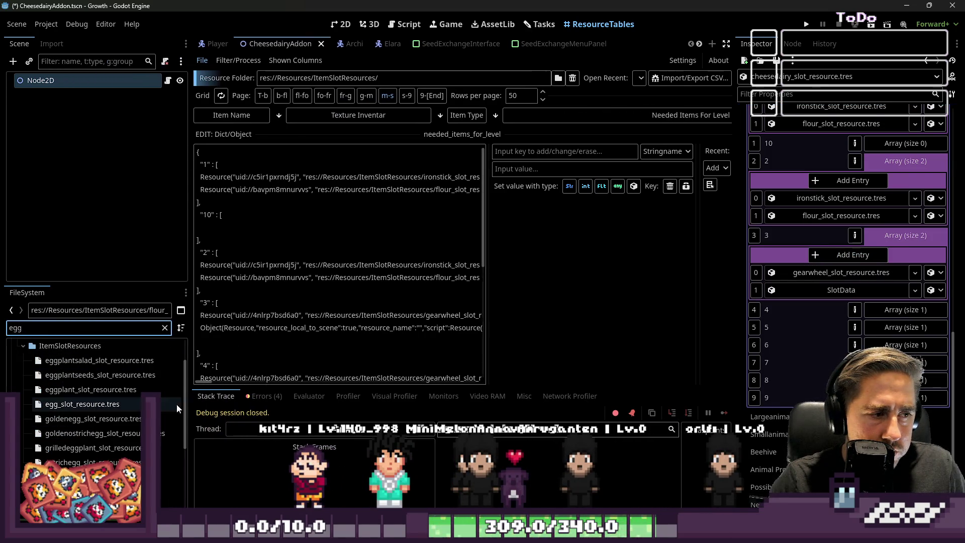
mouse_move(75, 430)
left_mouse_down()
mouse_move(833, 236)
mouse_move(836, 290)
left_mouse_up()
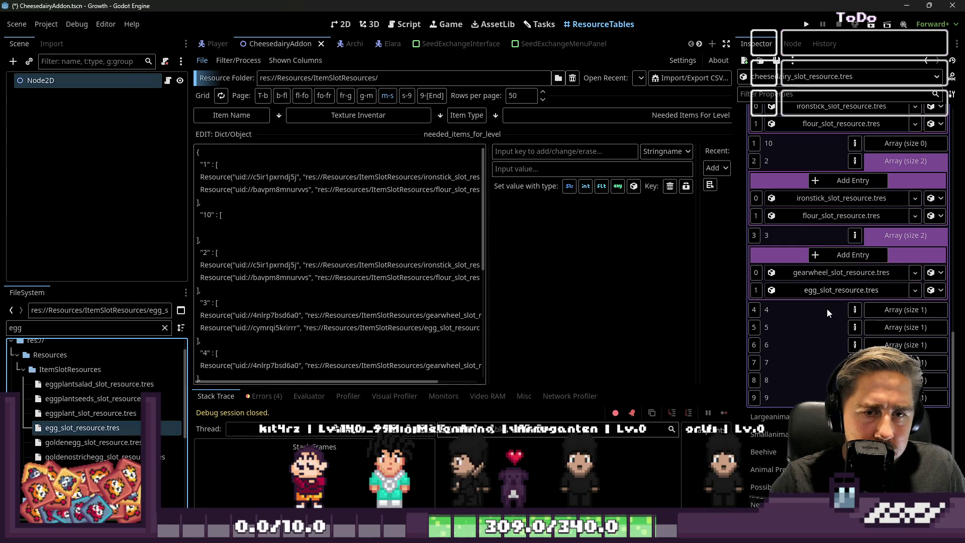
left_click(901, 237)
Step: Add an empty item slot to entries 4 and 5 and clear the file filter
left_click(891, 257)
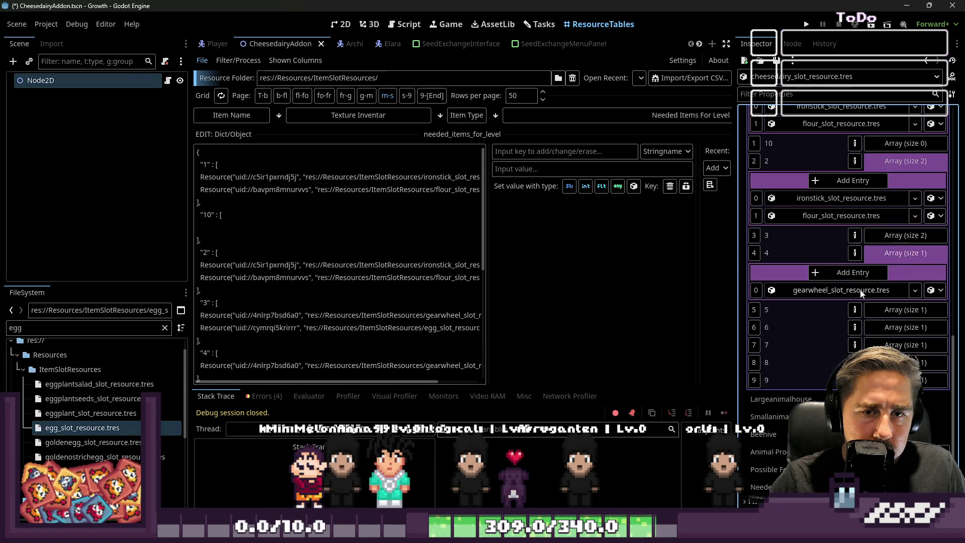
left_click(849, 273)
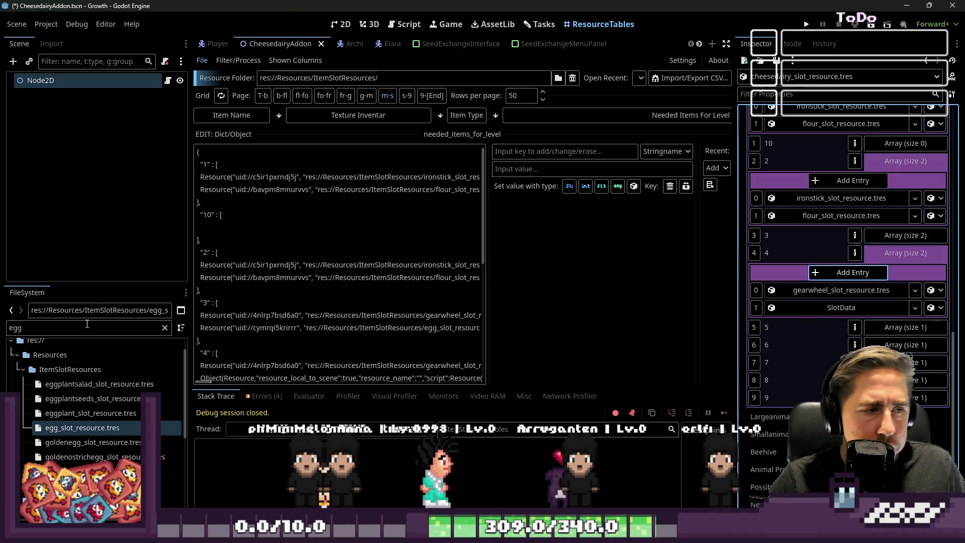
left_click(875, 327)
left_click(853, 347)
left_click(62, 334)
key("BackSpace")
key("BackSpace")
key("BackSpace")
Step: Filter FileSystem for 'pasta' and put pasta_slot_resource.tres into entries 4 and 5
type("pasta")
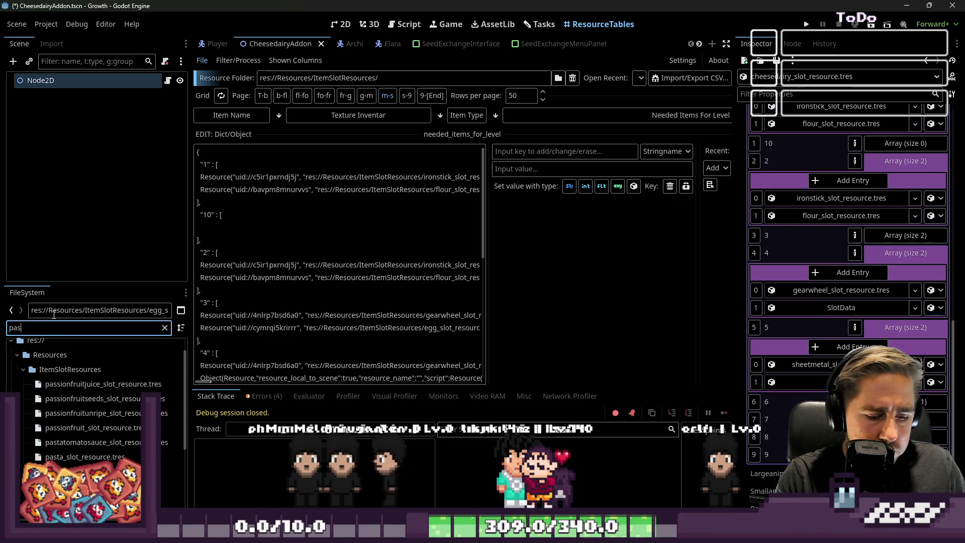
left_click_drag(64, 418, 730, 401)
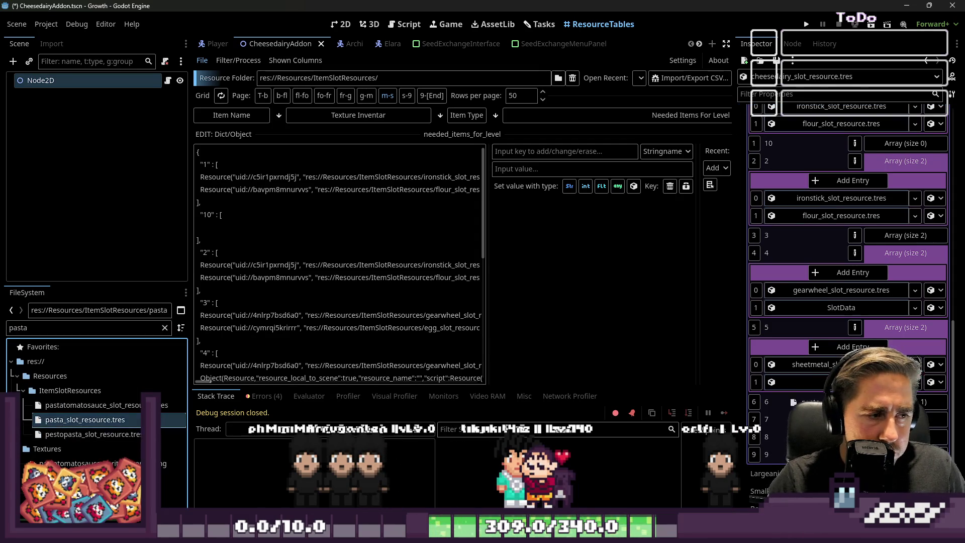
left_click_drag(820, 308, 820, 308)
mouse_move(90, 426)
left_mouse_down()
mouse_move(402, 412)
mouse_move(783, 301)
mouse_move(819, 382)
left_mouse_up()
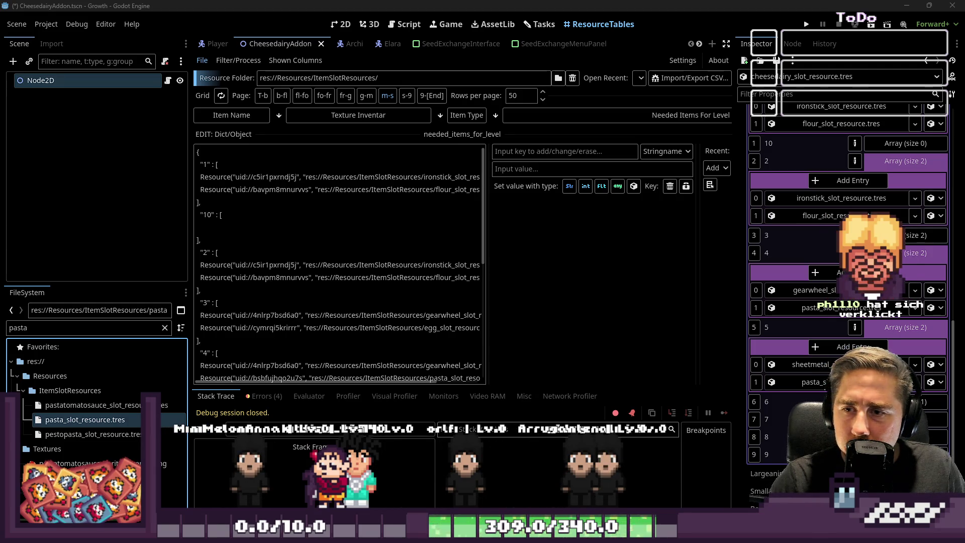
Step: Expand entries 6 and 7 and add an empty item slot to each
scroll(772, 360, "down", 2)
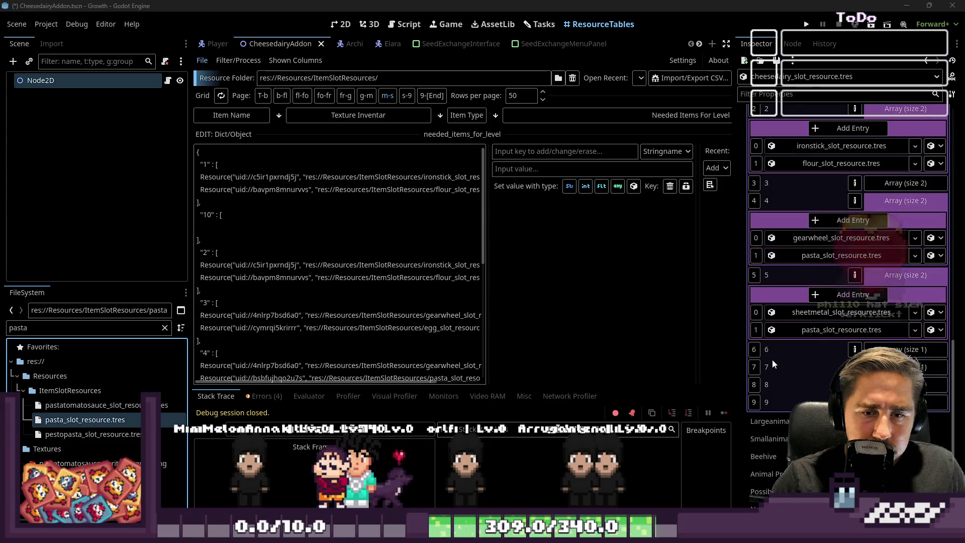
scroll(866, 308, "down", 2)
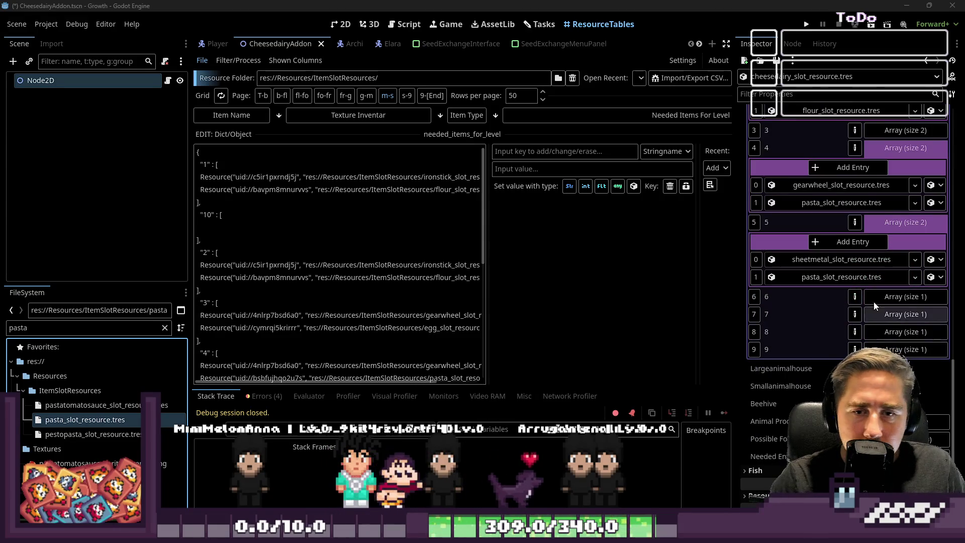
left_click(885, 298)
scroll(877, 303, "down", 2)
left_click(870, 305)
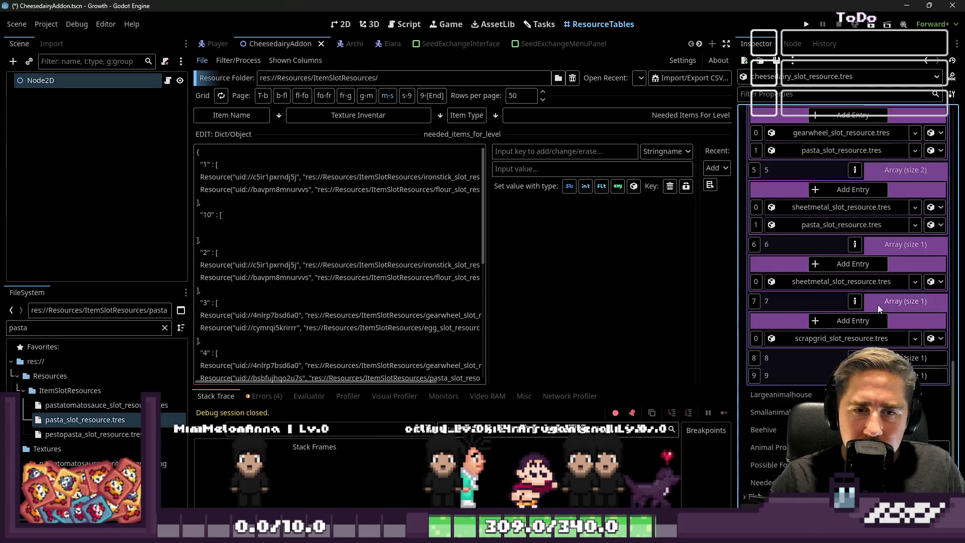
left_click(846, 264)
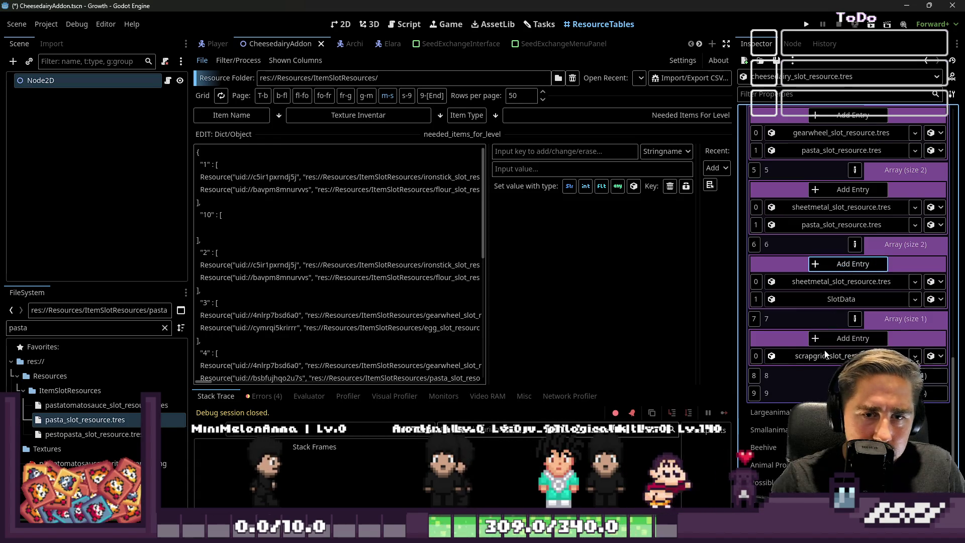
left_click(810, 339)
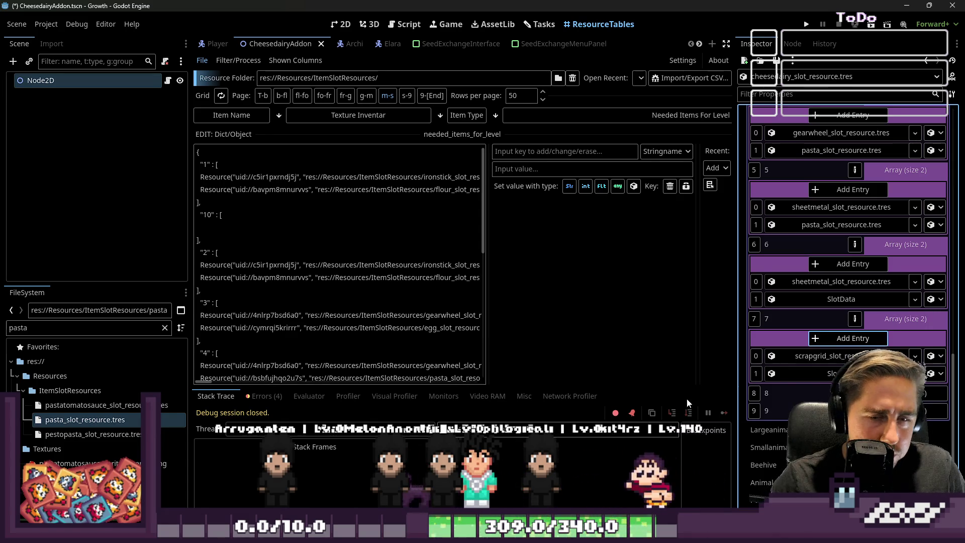
double_click(30, 326)
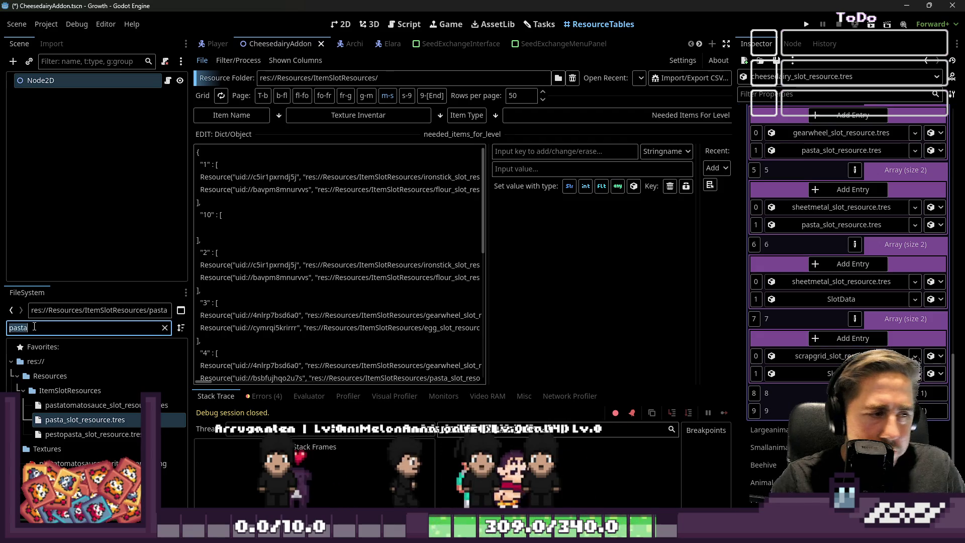
Step: Filter for 'Ramen' and put ramen_slot_resource.tres into entries 6 and 7
type("Ramen")
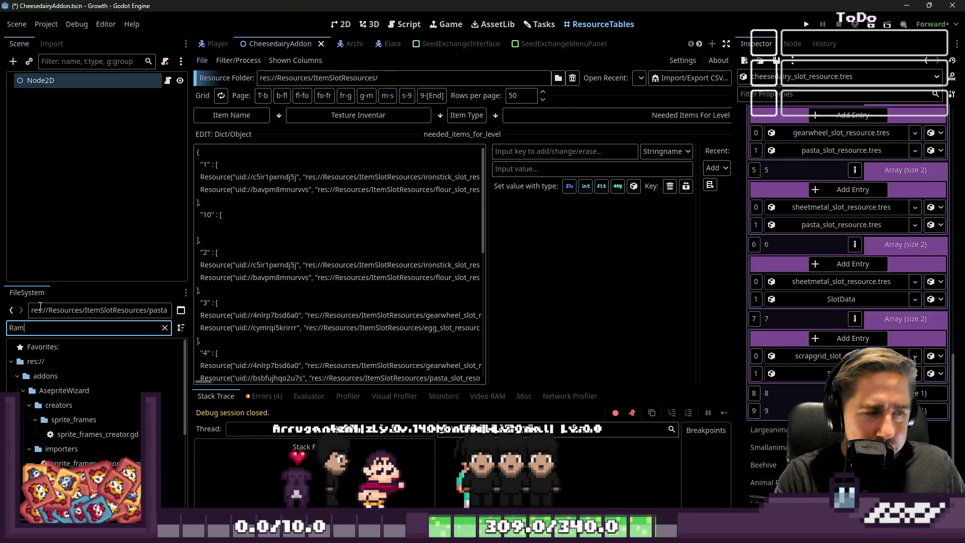
mouse_move(86, 419)
left_mouse_down()
mouse_move(804, 328)
mouse_move(812, 307)
left_mouse_up()
mouse_move(124, 428)
left_mouse_down()
mouse_move(874, 417)
mouse_move(814, 365)
mouse_move(834, 384)
mouse_move(849, 330)
left_mouse_up()
Step: Add a slot to entry 8 and fill it with ricenoodle_slot_resource.tres, filtering for 'rice'
left_click(850, 330)
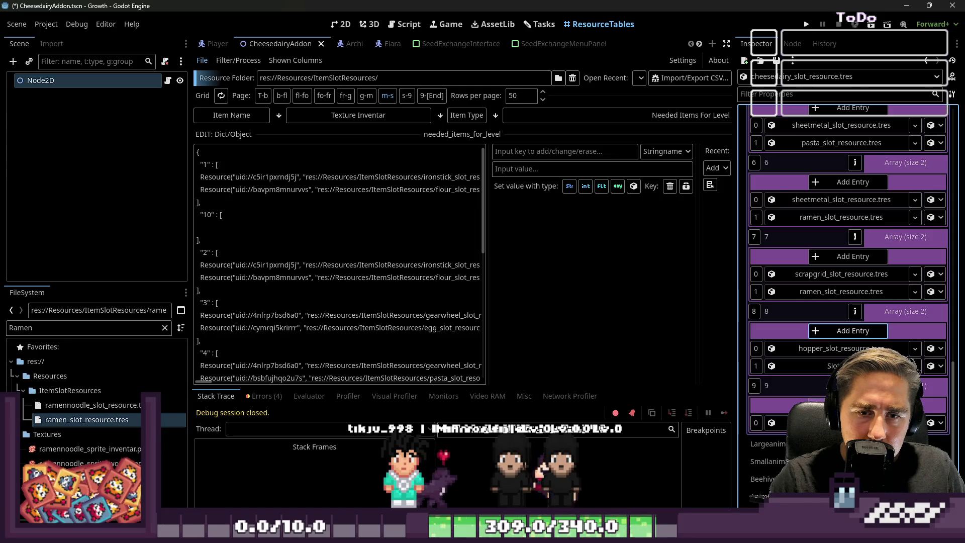
double_click(20, 327)
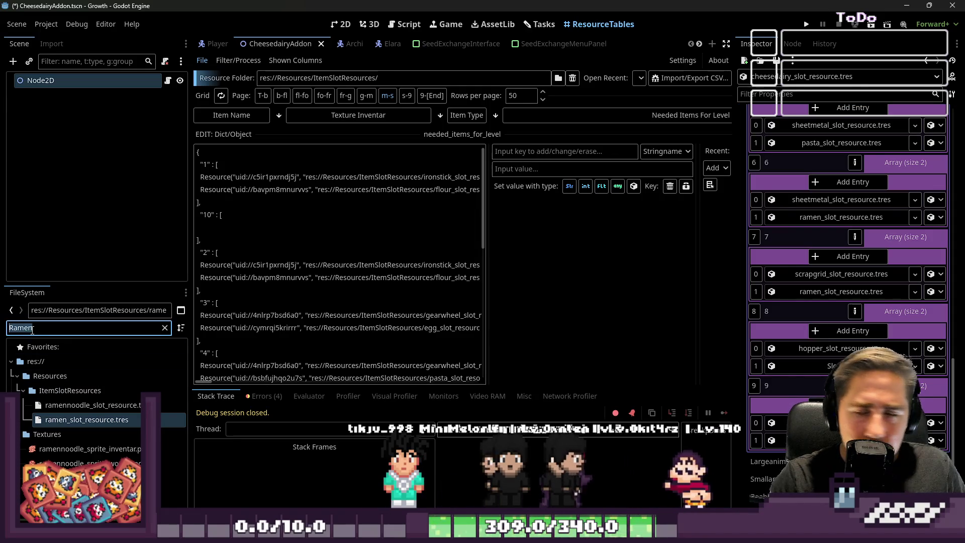
type("rice")
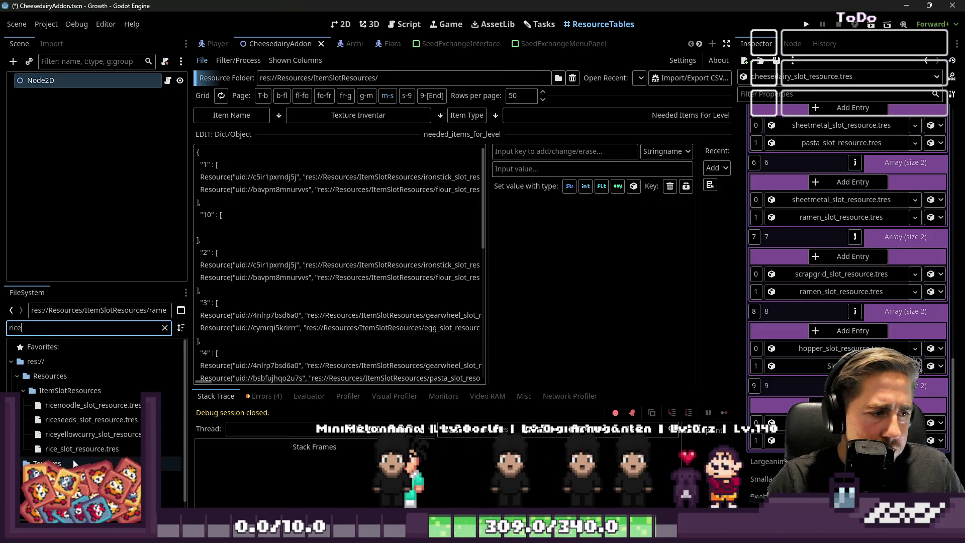
left_click_drag(78, 454, 99, 454)
mouse_move(93, 405)
left_mouse_down()
mouse_move(83, 402)
mouse_move(166, 407)
mouse_move(829, 366)
left_mouse_up()
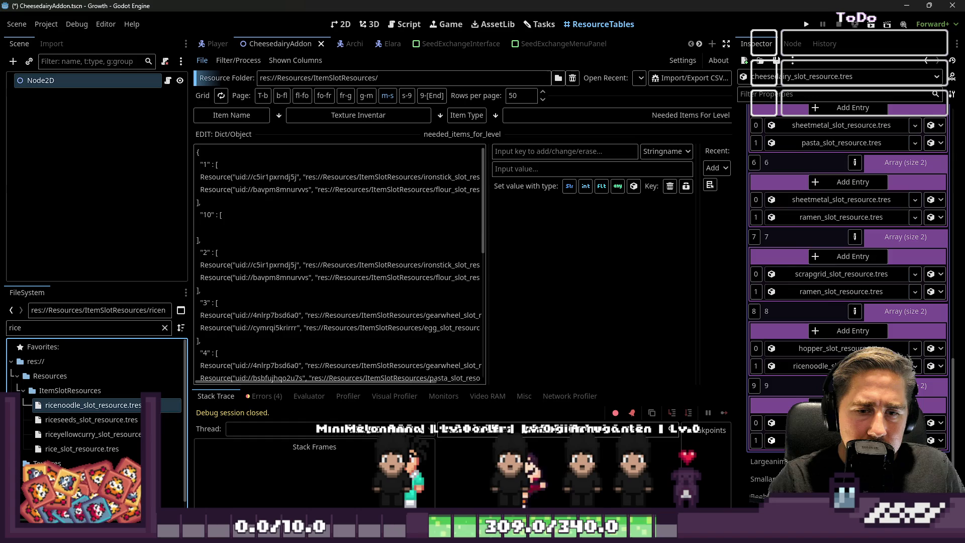
scroll(793, 211, "up", 10)
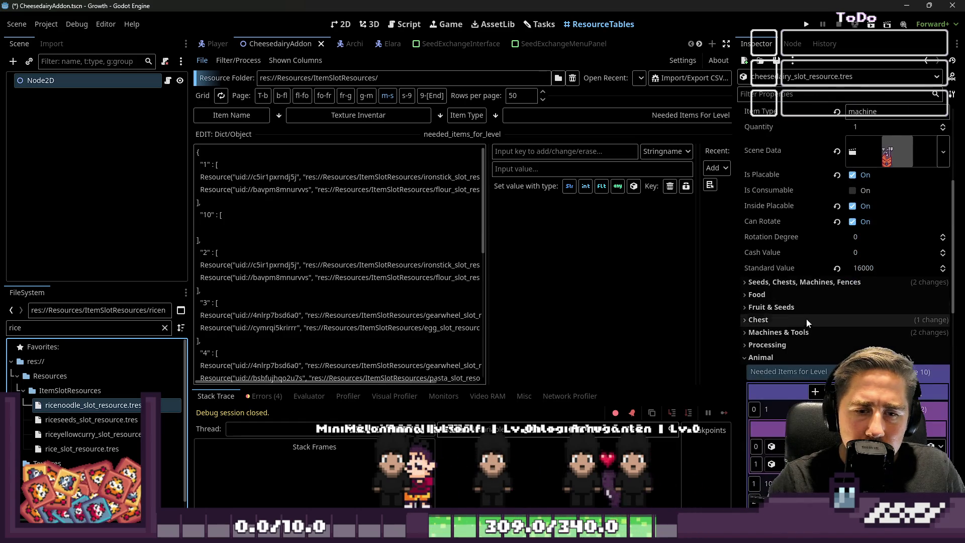
Step: Collapse the Animal group, save the CheesedairyAddon scene, and switch to Illustrator's Itemübersicht.ai
left_click(780, 357)
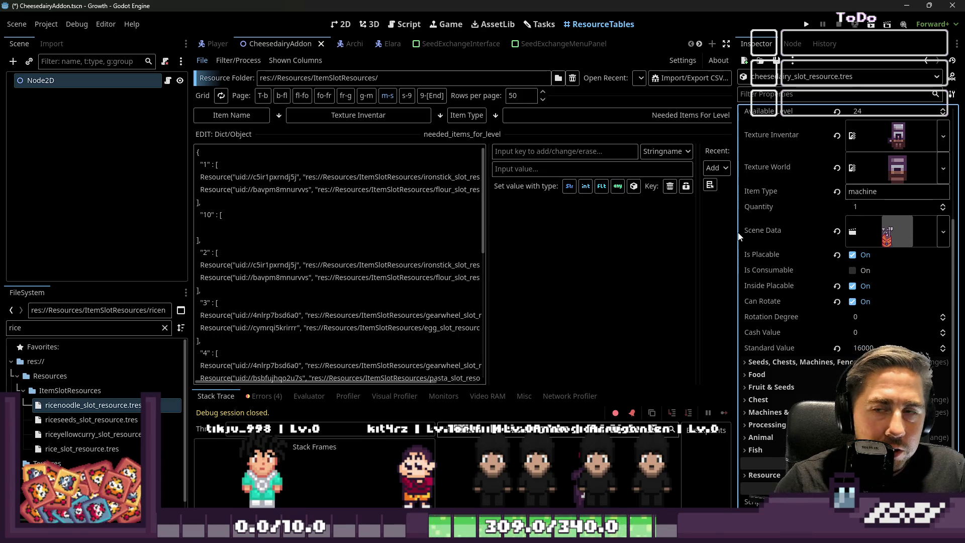
left_click(410, 245)
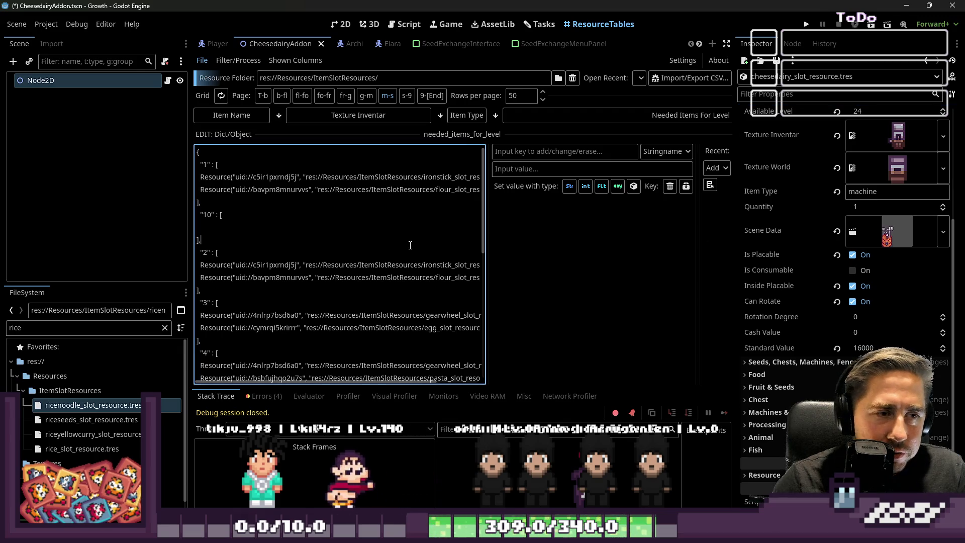
key("ctrl+s")
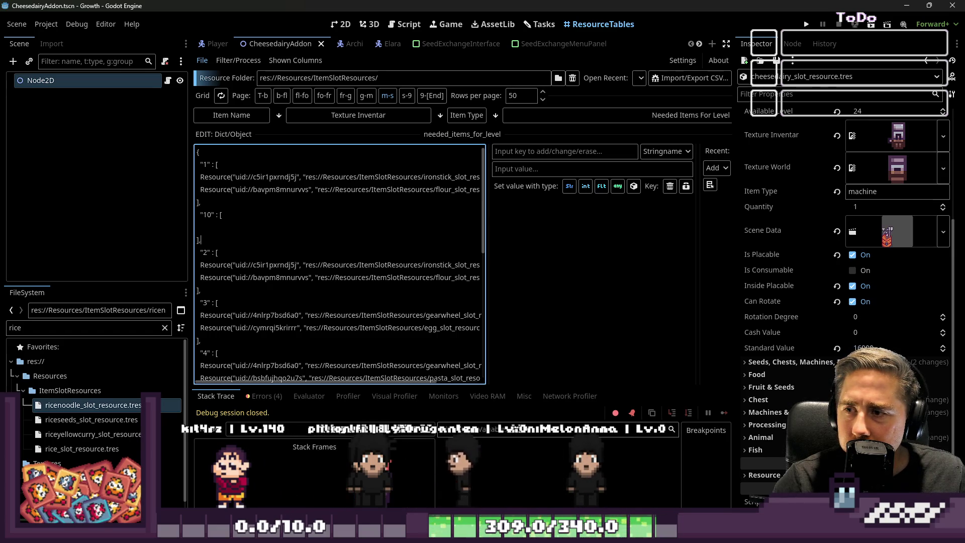
key("alt+Tab")
Step: Move the three meat sprites down and to the left into open canvas
scroll(546, 208, "down", 3)
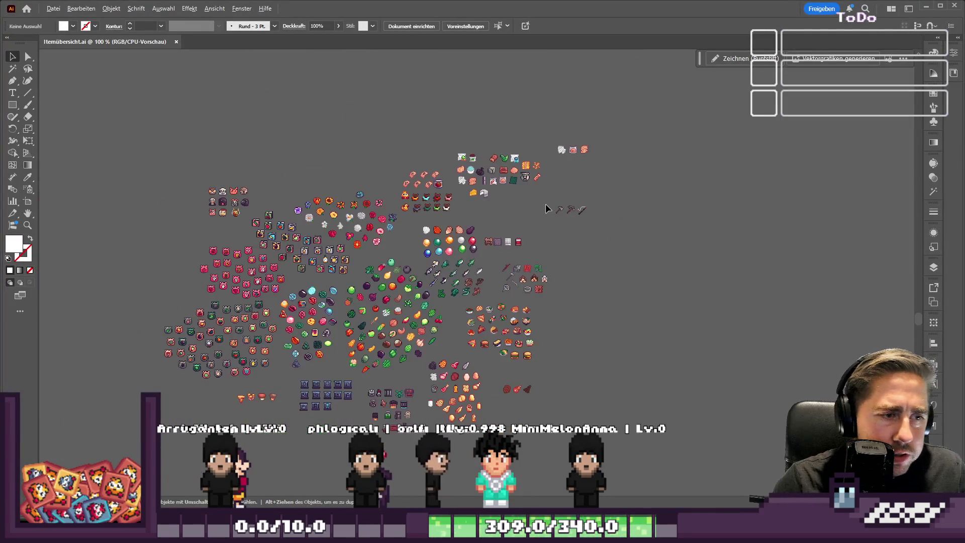
scroll(384, 441, "up", 4)
left_click_drag(876, 255, 522, 160)
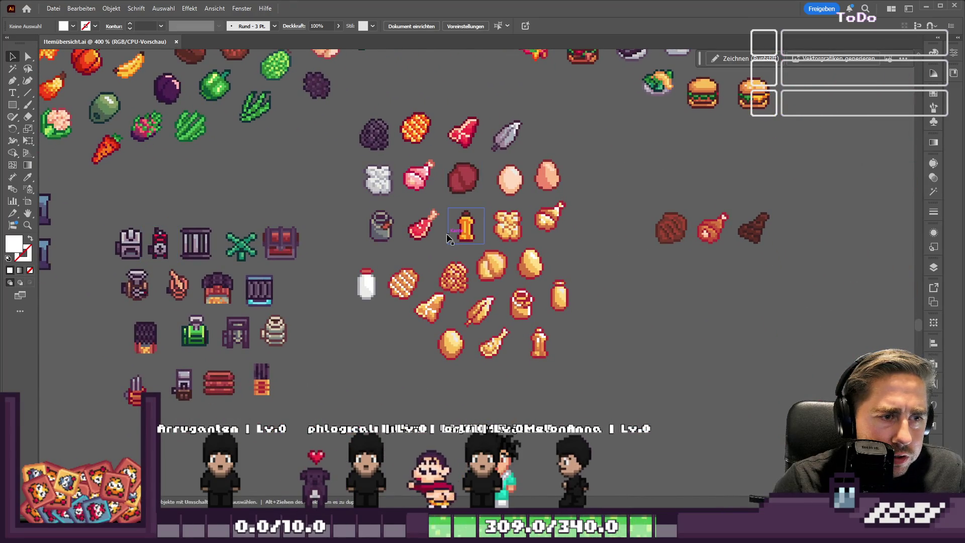
left_click_drag(644, 196, 777, 254)
mouse_move(710, 244)
left_mouse_down()
mouse_move(377, 302)
mouse_move(162, 474)
mouse_move(522, 236)
mouse_move(427, 294)
mouse_move(258, 372)
left_mouse_up()
left_click(251, 179)
scroll(251, 179, "up", 10)
scroll(252, 179, "left", 8)
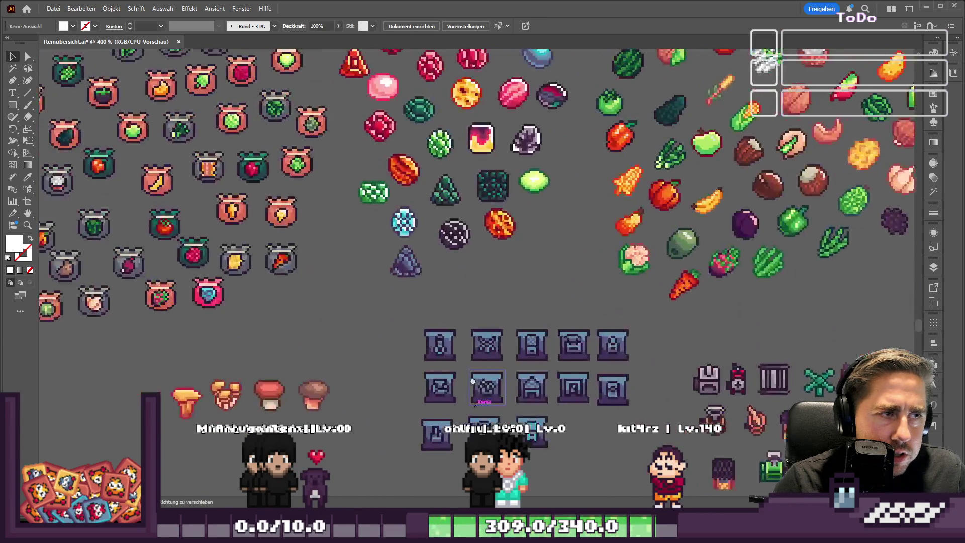
scroll(561, 369, "down", 3)
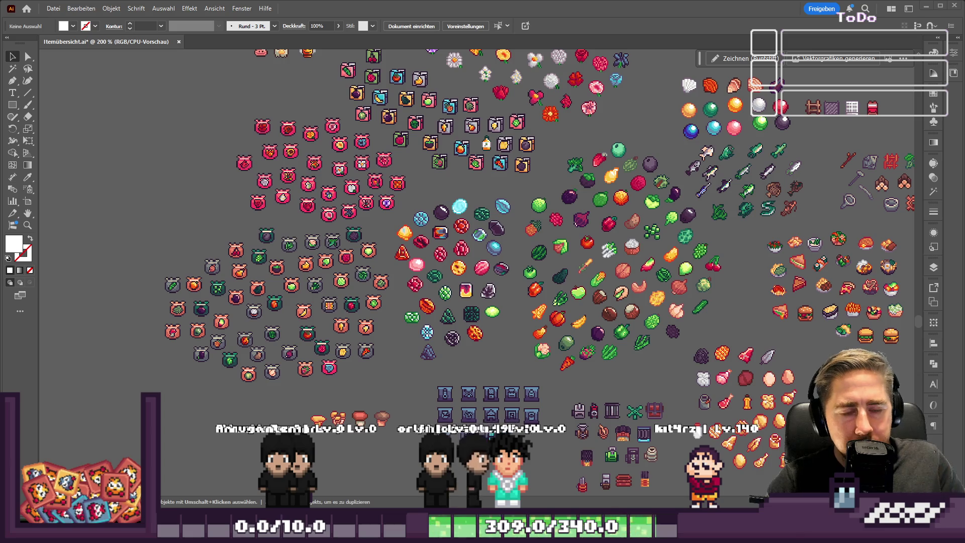
scroll(537, 336, "down", 5)
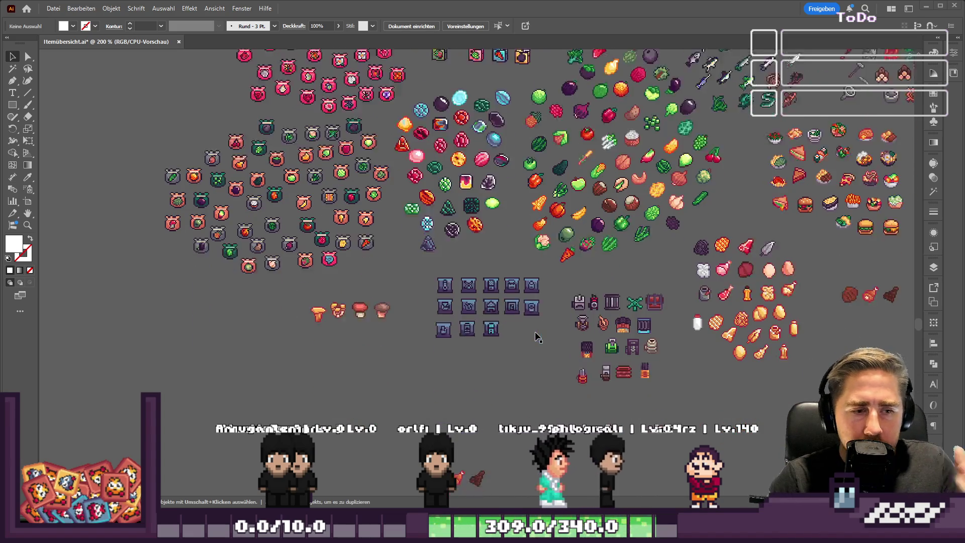
scroll(536, 336, "down", 4)
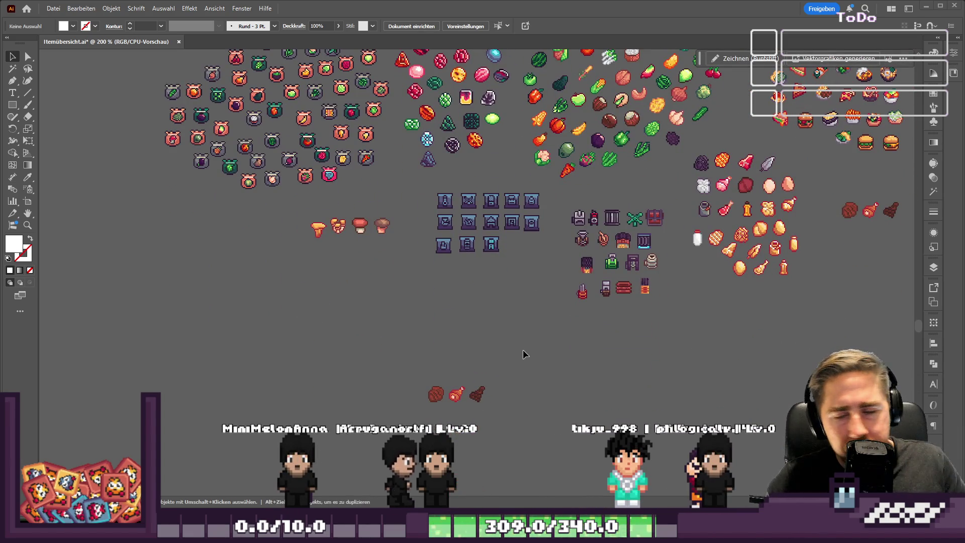
scroll(523, 351, "up", 5)
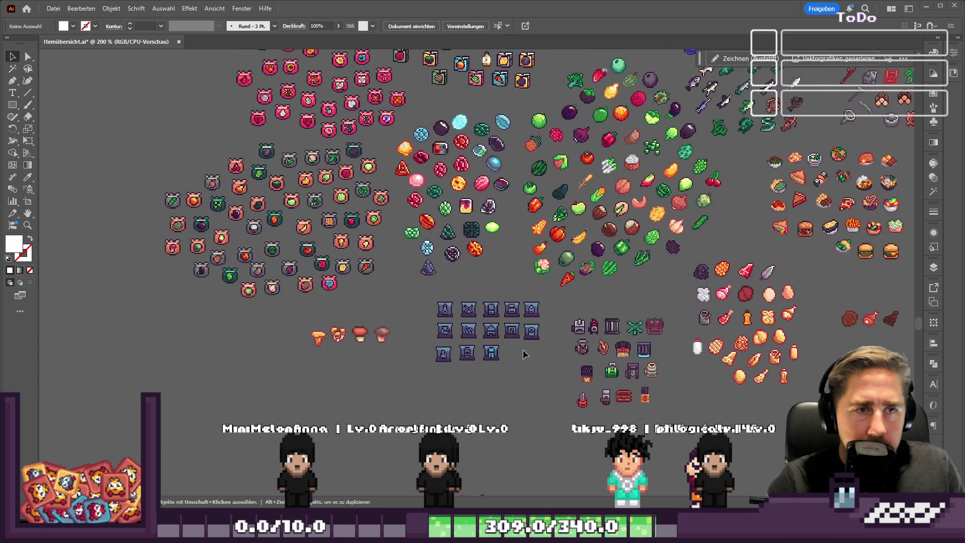
scroll(523, 351, "up", 1)
scroll(522, 349, "up", 4)
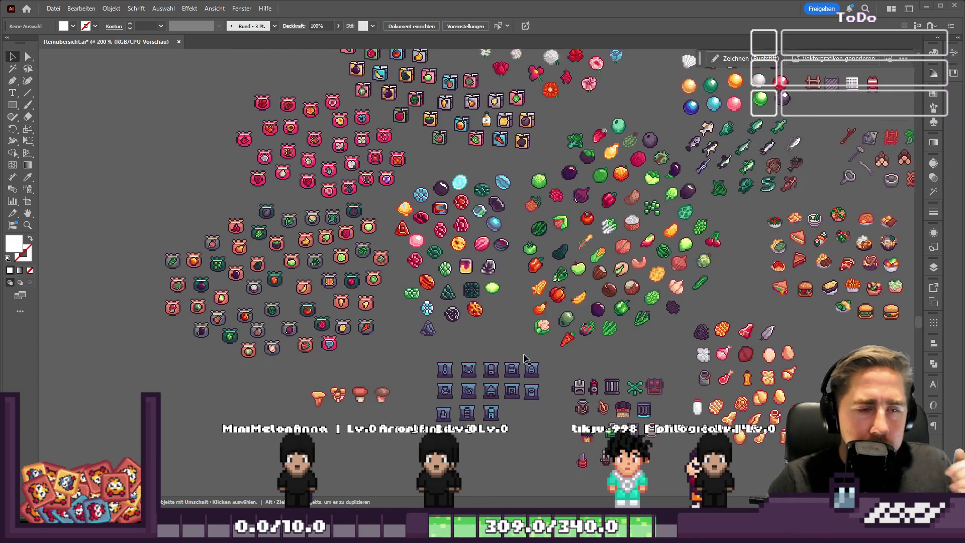
scroll(523, 358, "down", 9)
key("ctrl+v")
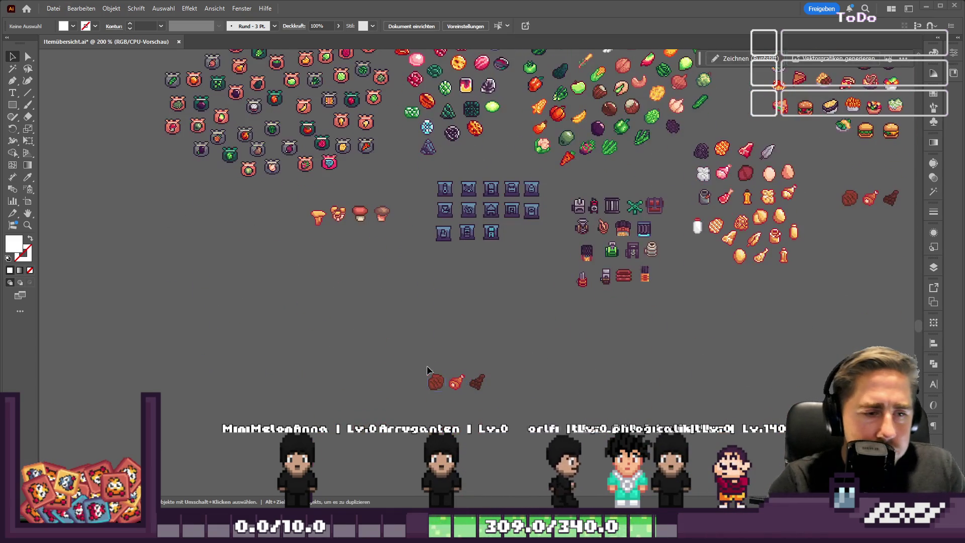
left_click_drag(476, 391, 535, 412)
left_click(463, 312)
Step: Select the nut sprites among the vegetables and pull them out of that cluster
scroll(460, 301, "up", 4)
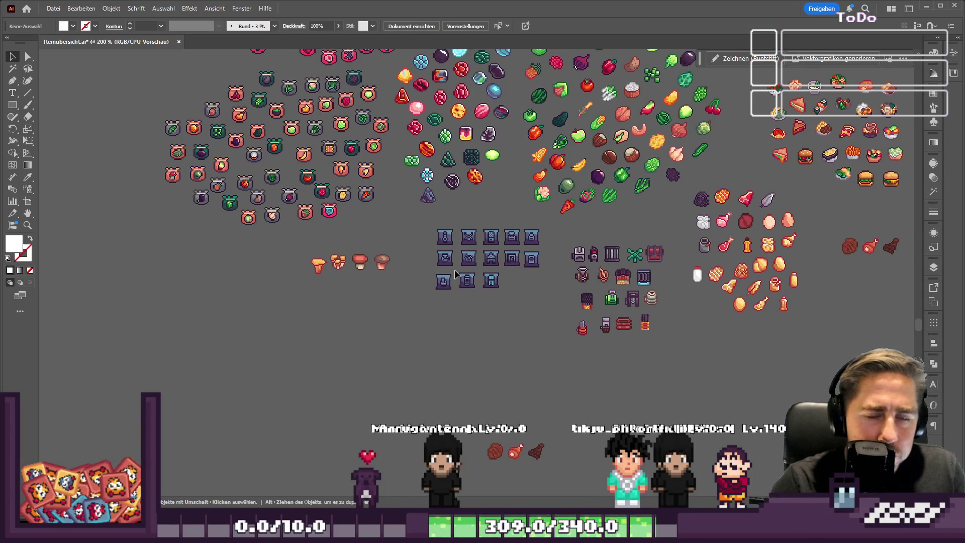
scroll(455, 280, "up", 5)
scroll(476, 253, "up", 3)
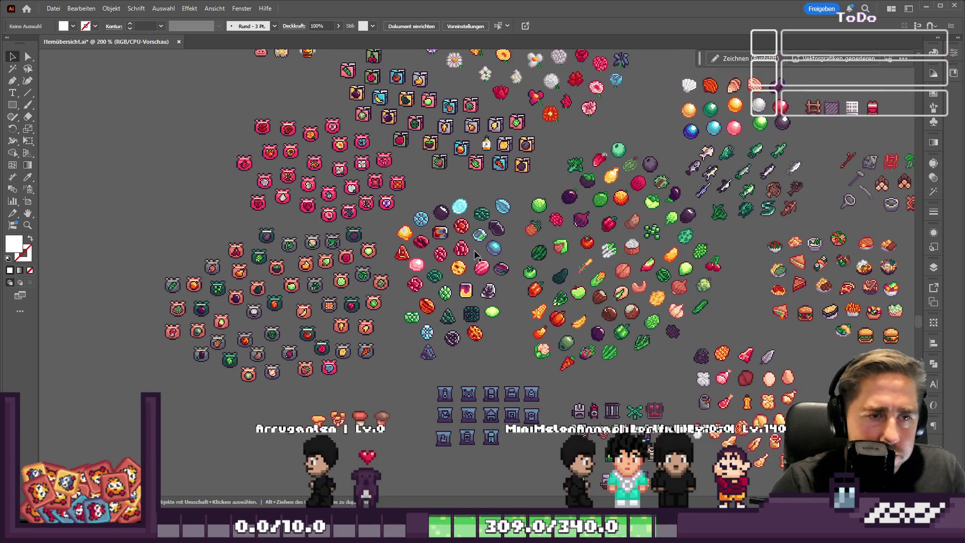
scroll(494, 253, "up", 1)
scroll(490, 253, "down", 3)
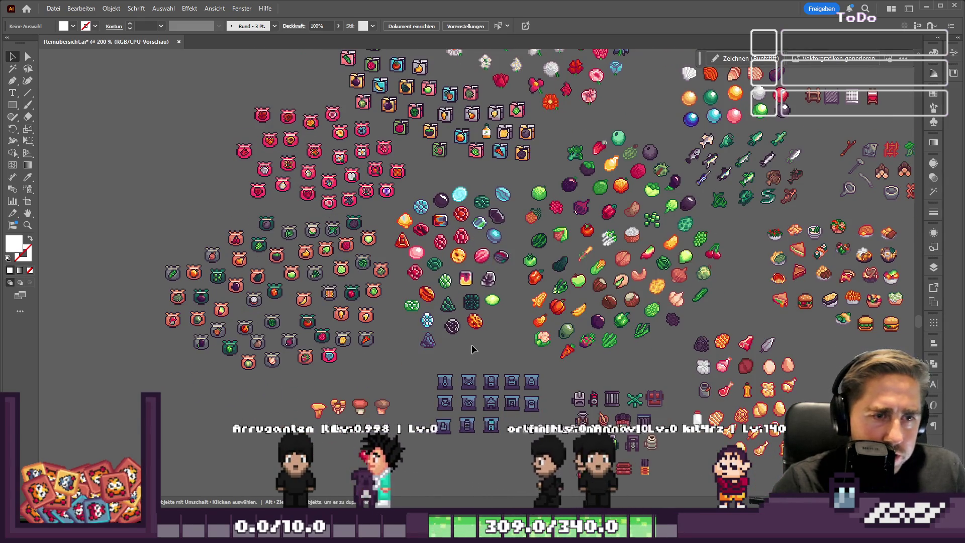
scroll(472, 349, "down", 7)
left_click(485, 321)
scroll(485, 322, "up", 4)
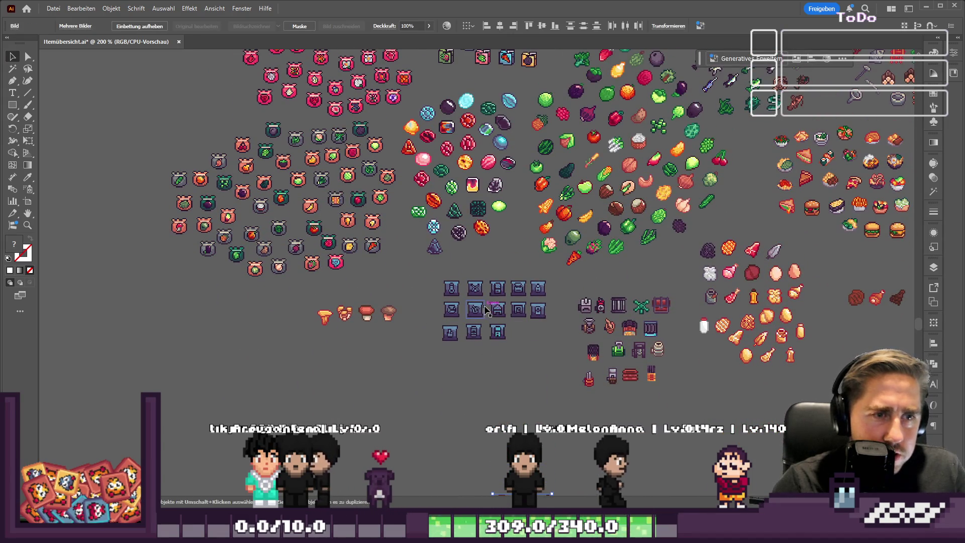
left_click(533, 262)
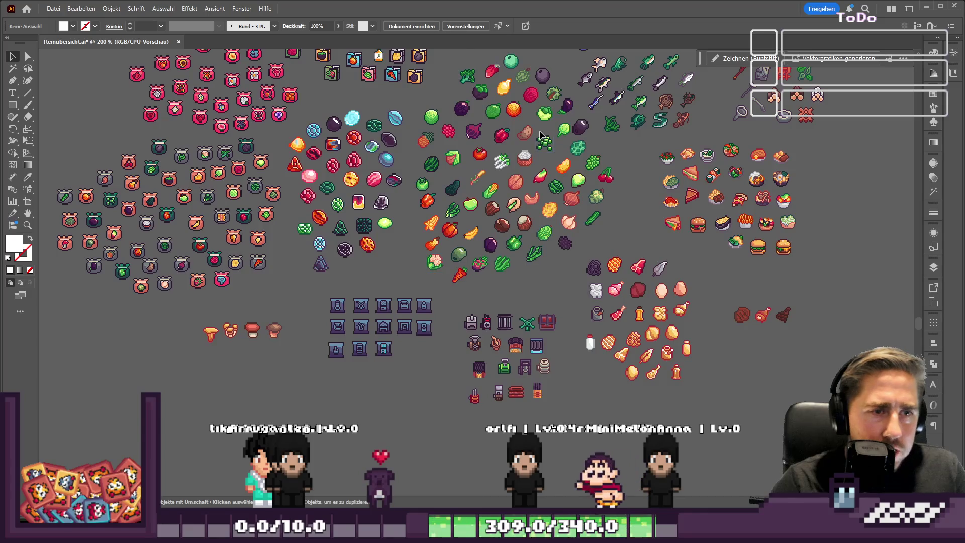
scroll(510, 184, "up", 5)
scroll(477, 145, "down", 1)
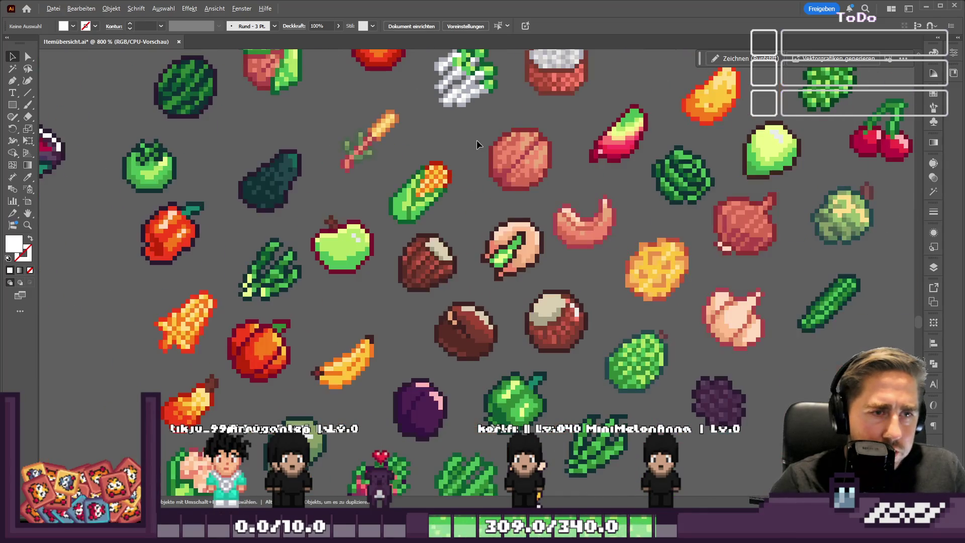
left_click_drag(565, 326, 562, 326)
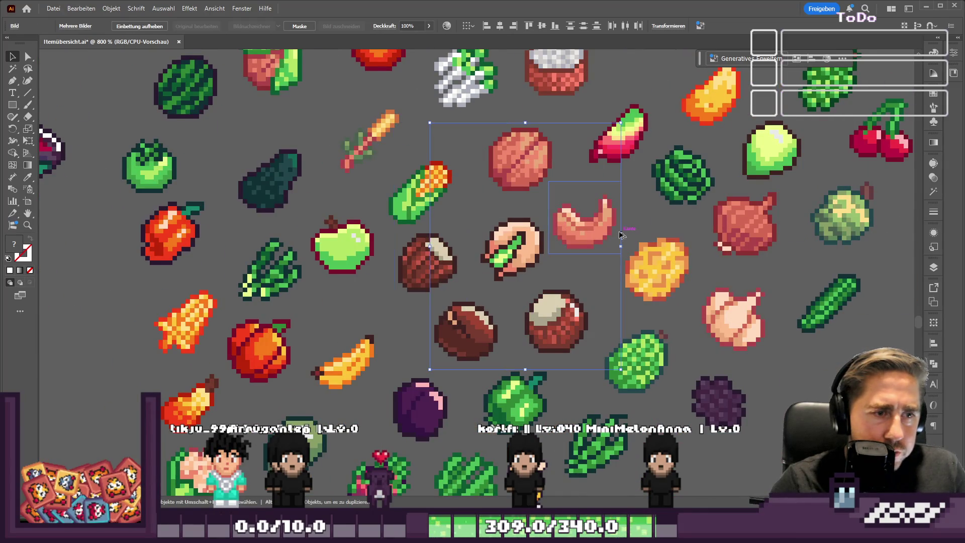
scroll(619, 230, "down", 3)
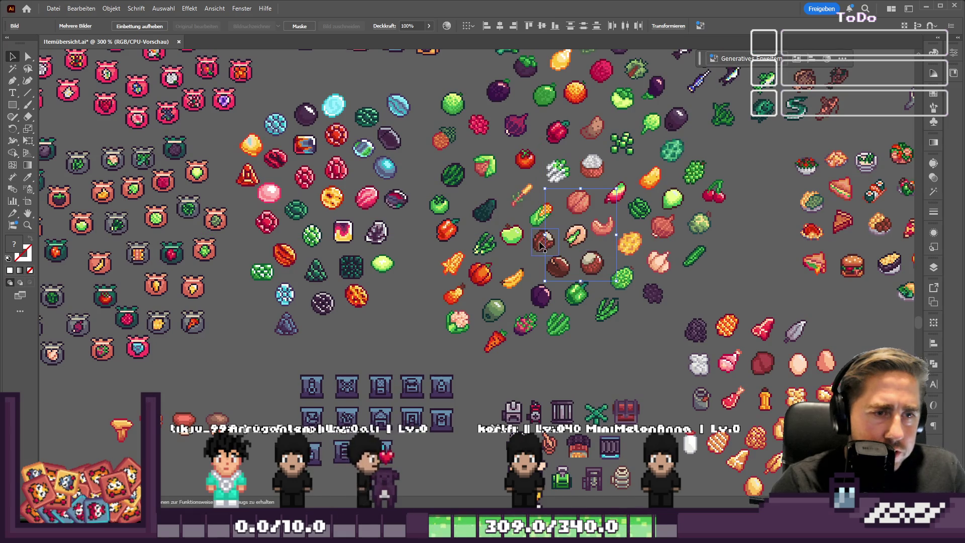
scroll(541, 245, "down", 2)
left_click_drag(372, 396, 415, 452)
left_click(463, 360)
Step: Move the seven gathered food sprites right, then drag the nut-and-meat cluster into open space
scroll(551, 201, "down", 2)
scroll(422, 442, "up", 3)
left_click_drag(278, 280, 455, 412)
mouse_move(439, 375)
left_mouse_down()
mouse_move(619, 342)
mouse_move(640, 323)
left_mouse_up()
left_click(466, 371)
scroll(465, 371, "down", 3)
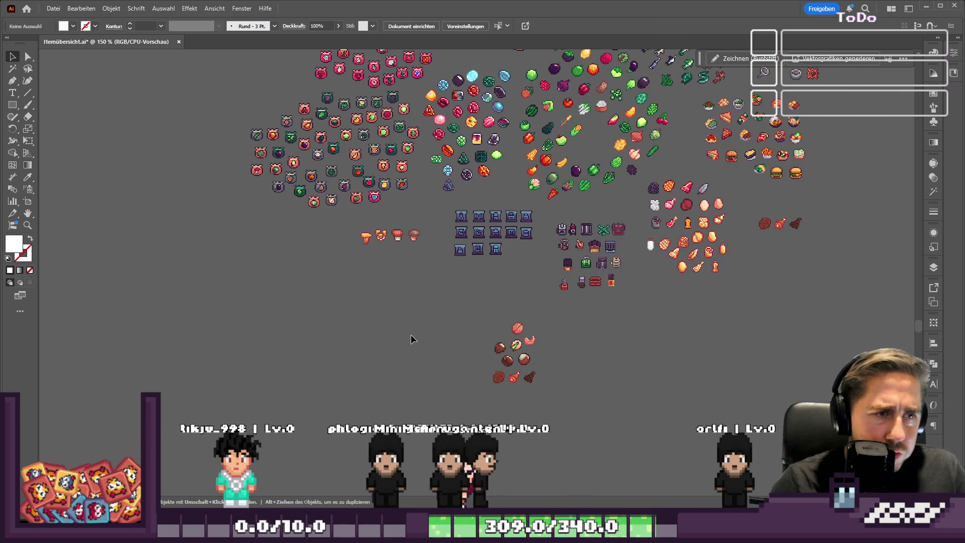
scroll(420, 315, "up", 3)
scroll(639, 202, "up", 2)
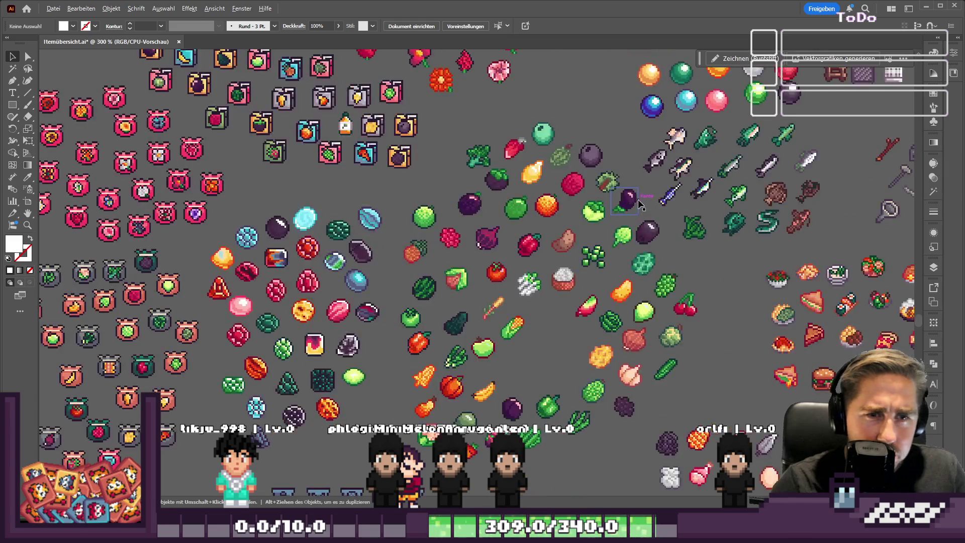
scroll(640, 215, "up", 1)
left_click_drag(555, 318, 607, 166)
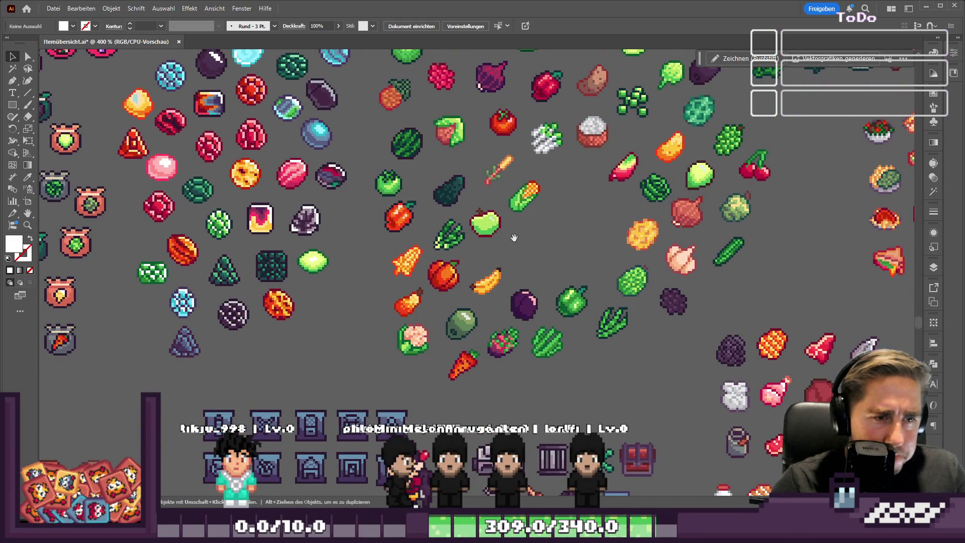
mouse_move(516, 355)
left_mouse_down()
mouse_move(448, 163)
mouse_move(183, 158)
mouse_move(185, 198)
left_mouse_up()
scroll(185, 198, "down", 4)
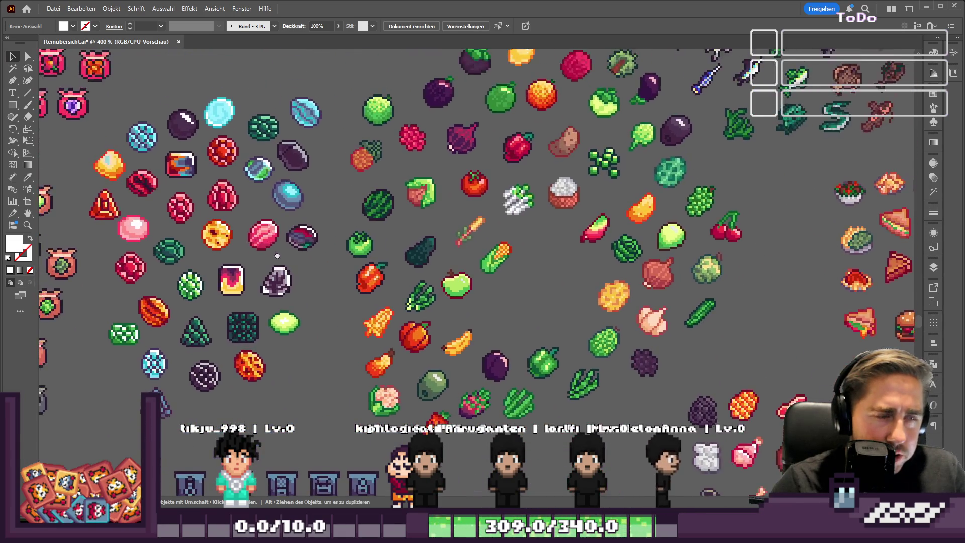
mouse_move(362, 371)
left_mouse_down()
mouse_move(342, 223)
mouse_move(452, 194)
mouse_move(395, 236)
mouse_move(352, 373)
mouse_move(462, 397)
mouse_move(807, 205)
mouse_move(271, 276)
mouse_move(264, 285)
mouse_move(648, 196)
left_mouse_up()
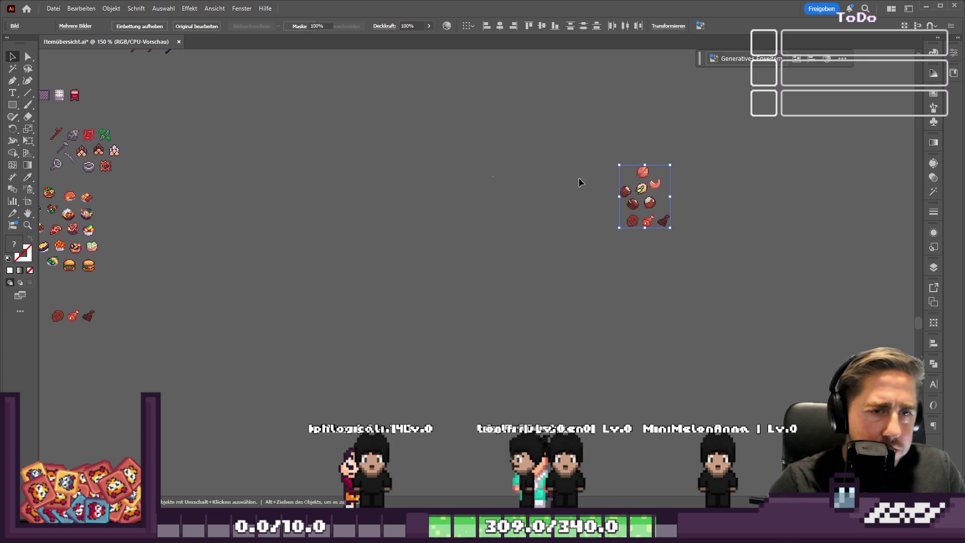
Step: Start a new top row by moving a chestnut and the walnut to the upper right
left_click(523, 179)
scroll(671, 183, "up", 5)
scroll(307, 287, "down", 2)
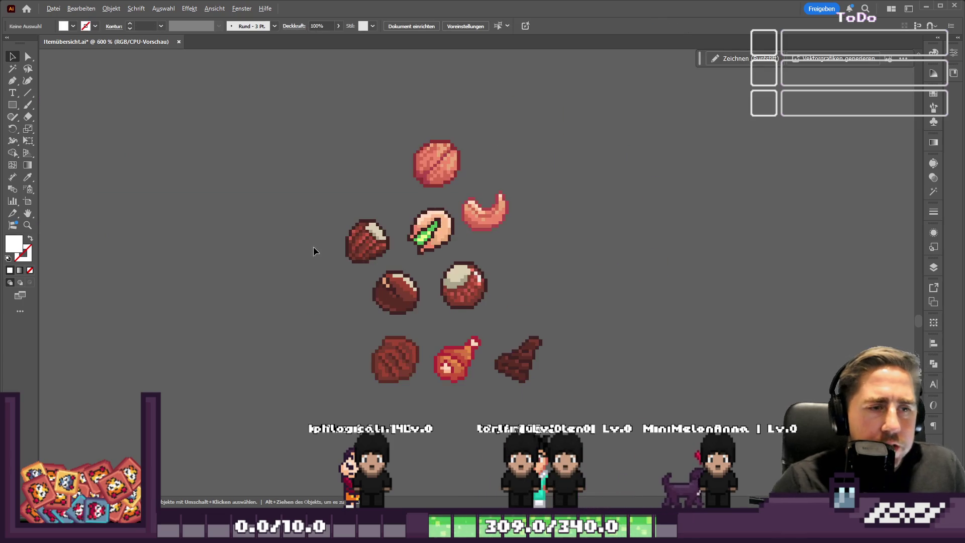
scroll(535, 258, "down", 1)
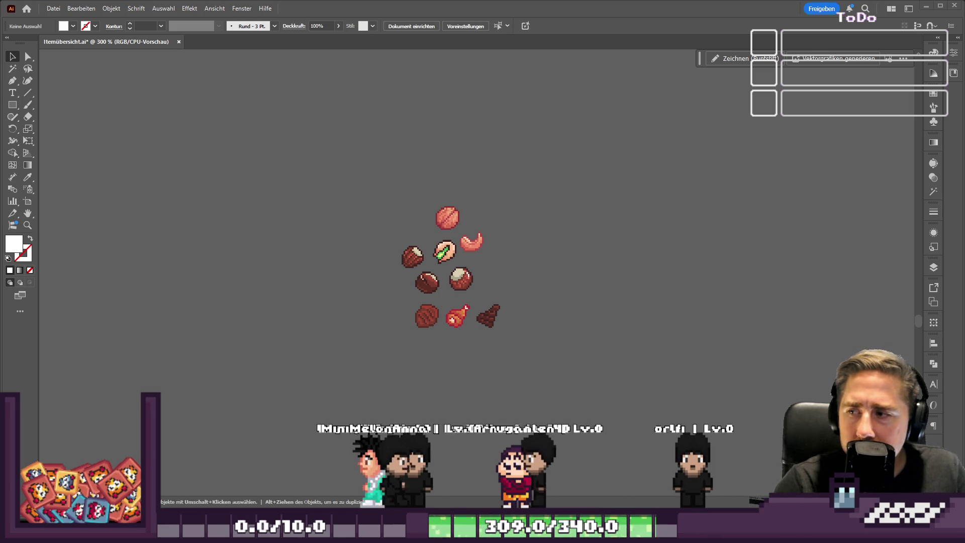
scroll(441, 211, "up", 1)
scroll(442, 215, "up", 1)
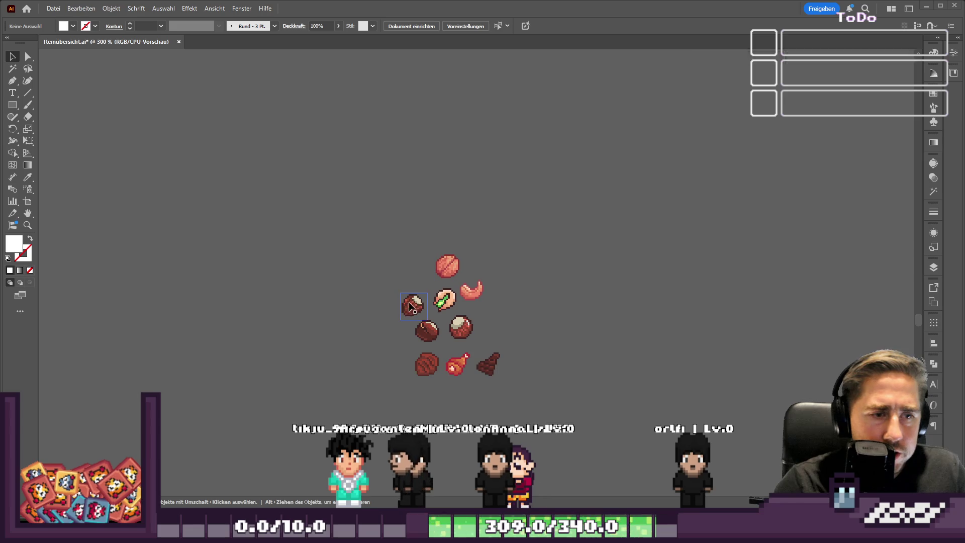
mouse_move(440, 332)
left_mouse_down()
mouse_move(537, 319)
mouse_move(597, 279)
left_mouse_up()
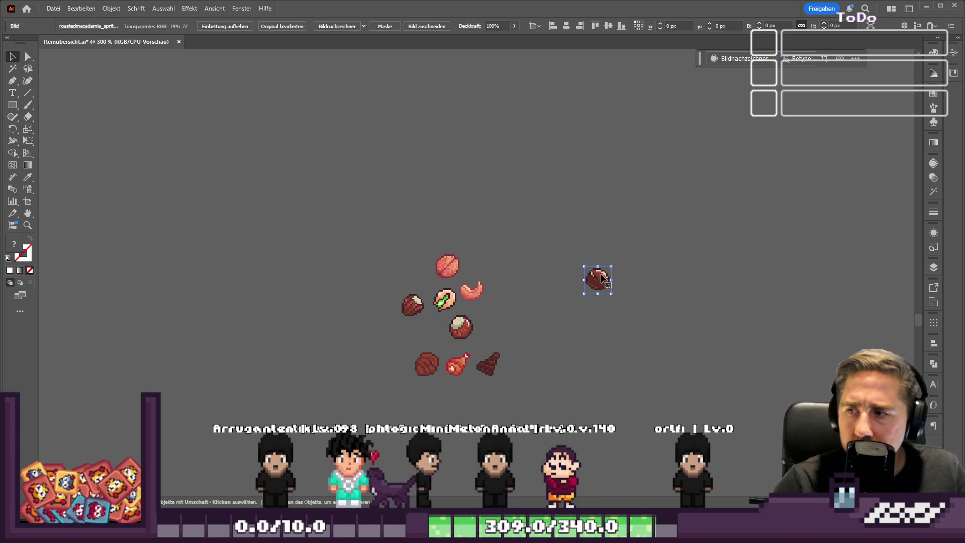
key("ctrl+z")
left_click(465, 355)
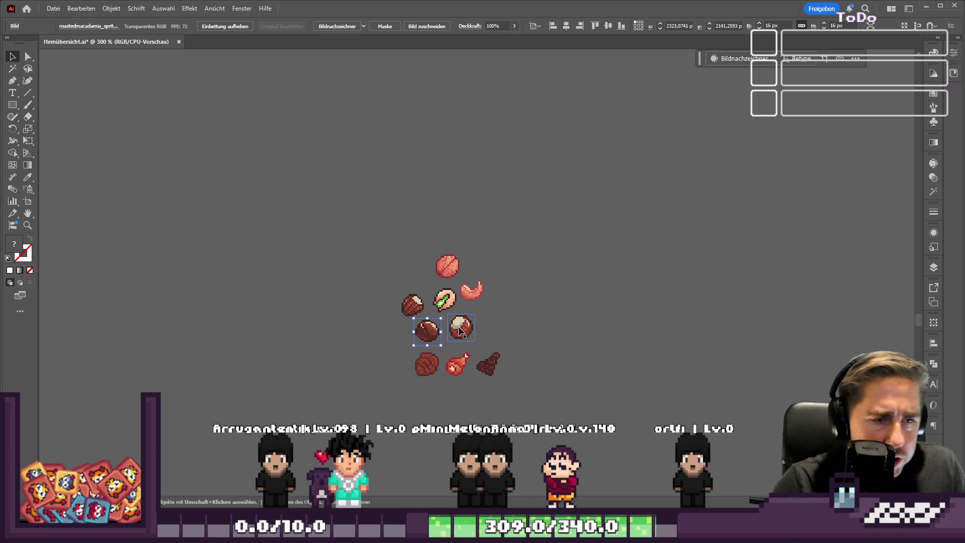
left_click_drag(547, 174, 548, 175)
left_click(578, 223)
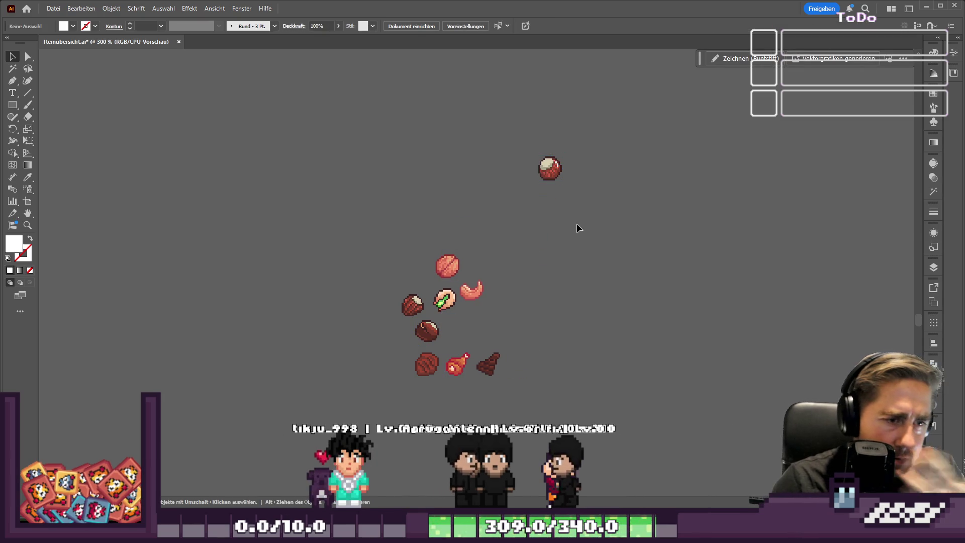
mouse_move(459, 260)
left_mouse_down()
mouse_move(503, 246)
mouse_move(594, 162)
left_mouse_up()
left_click(536, 225)
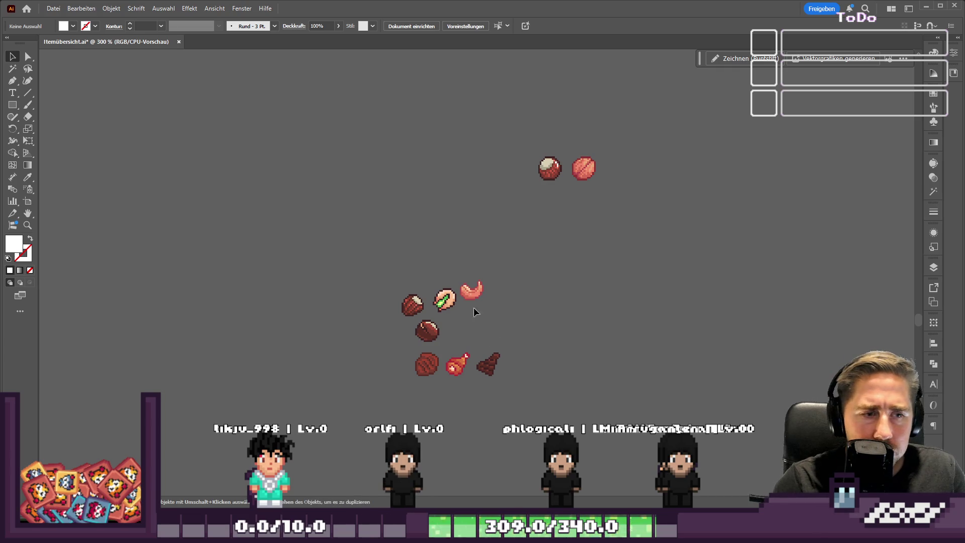
Step: Line up the shrimp, pistachio and remaining chestnuts along the new nut row
left_click_drag(548, 211, 549, 211)
mouse_move(444, 300)
left_mouse_down()
mouse_move(616, 216)
mouse_move(569, 216)
left_mouse_up()
mouse_move(405, 304)
left_mouse_down()
mouse_move(496, 314)
mouse_move(634, 279)
mouse_move(640, 230)
mouse_move(609, 201)
left_mouse_up()
mouse_move(415, 335)
left_mouse_down()
mouse_move(710, 256)
mouse_move(642, 213)
left_mouse_up()
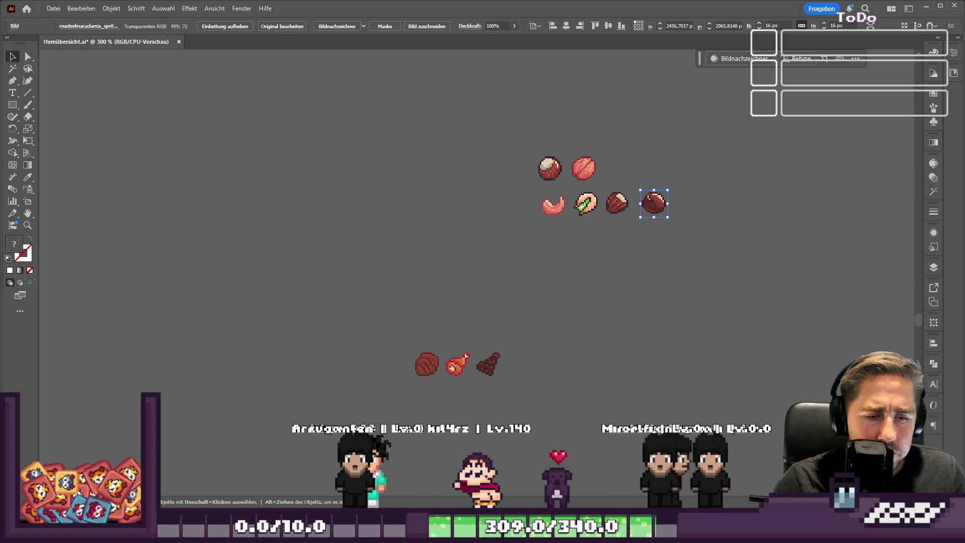
Step: Bring Godot forward, open the Tasks board, and glance at the Seraphina task details
mouse_move(633, 532)
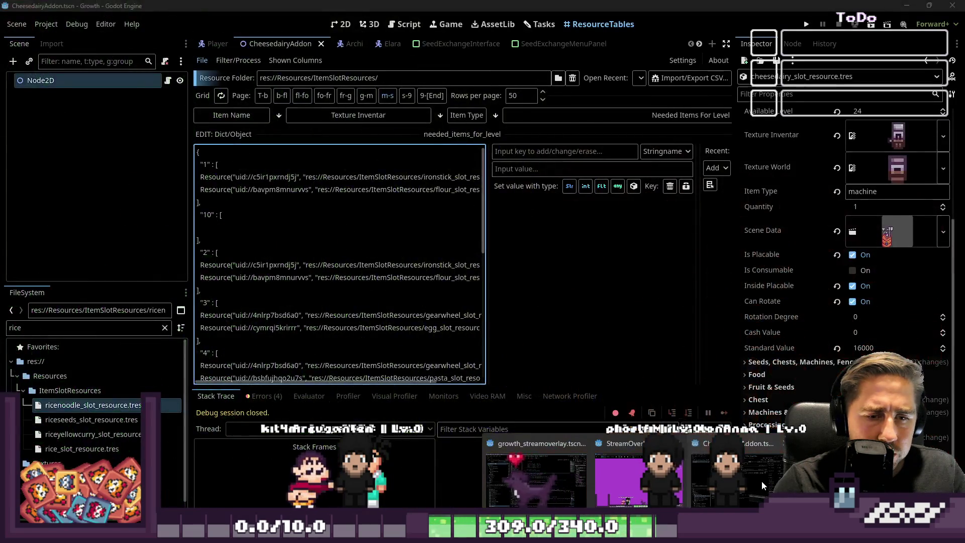
left_click(762, 480)
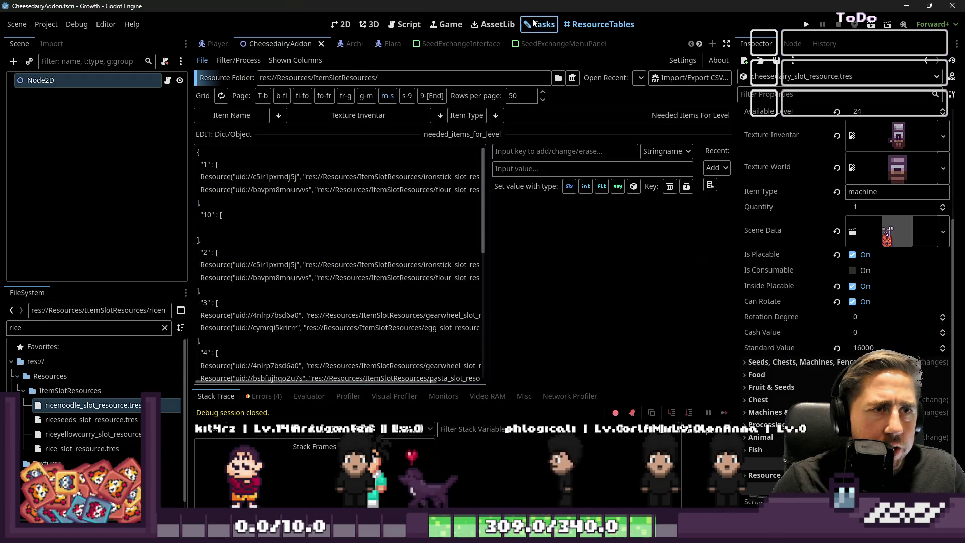
left_click(534, 22)
scroll(608, 151, "down", 2)
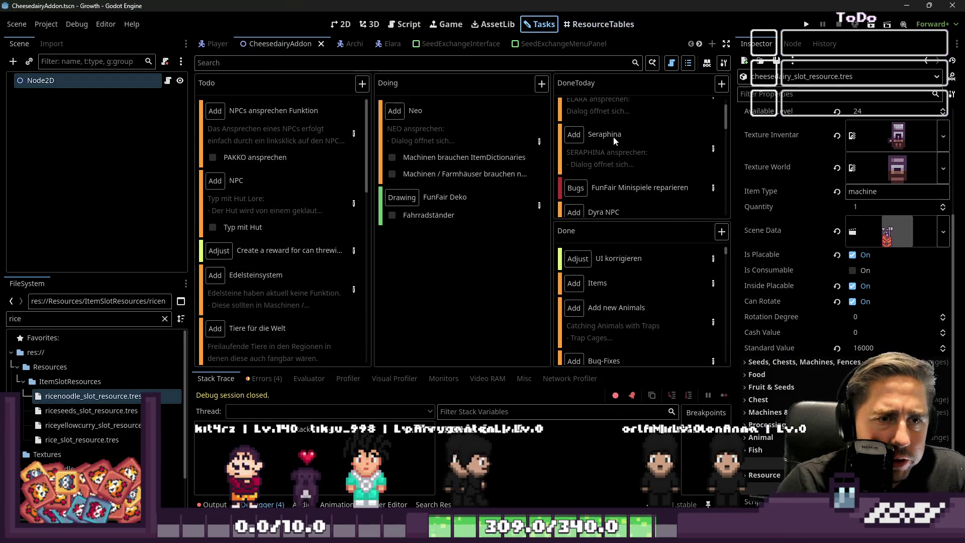
left_click(712, 148)
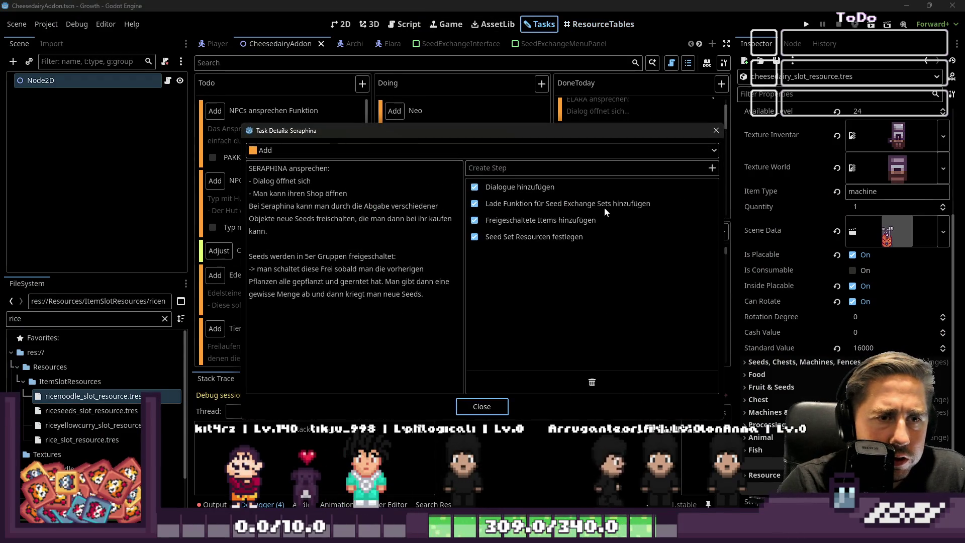
left_click(715, 130)
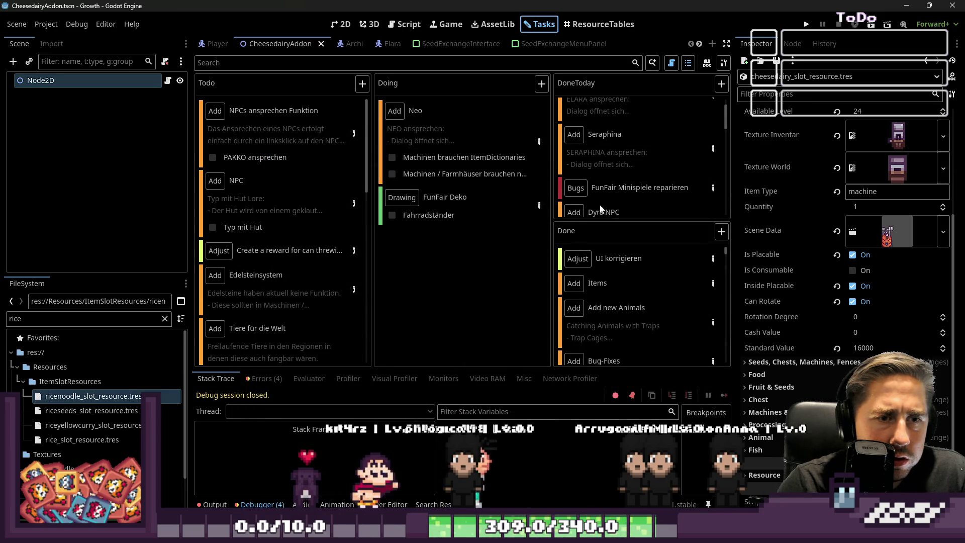
Step: Open the Dyra NPC task and scroll through its animal product notes
scroll(614, 206, "down", 1)
scroll(628, 176, "down", 1)
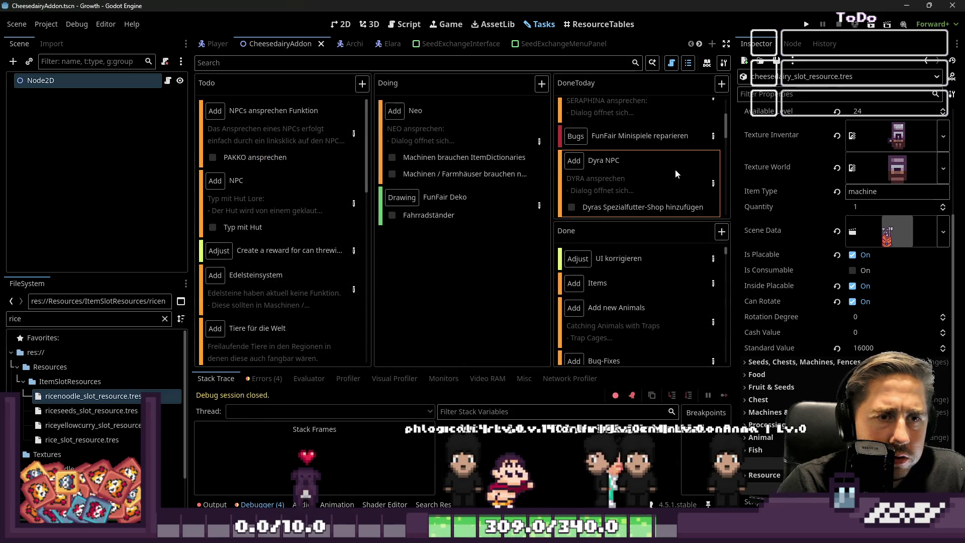
left_click(711, 184)
scroll(349, 207, "down", 5)
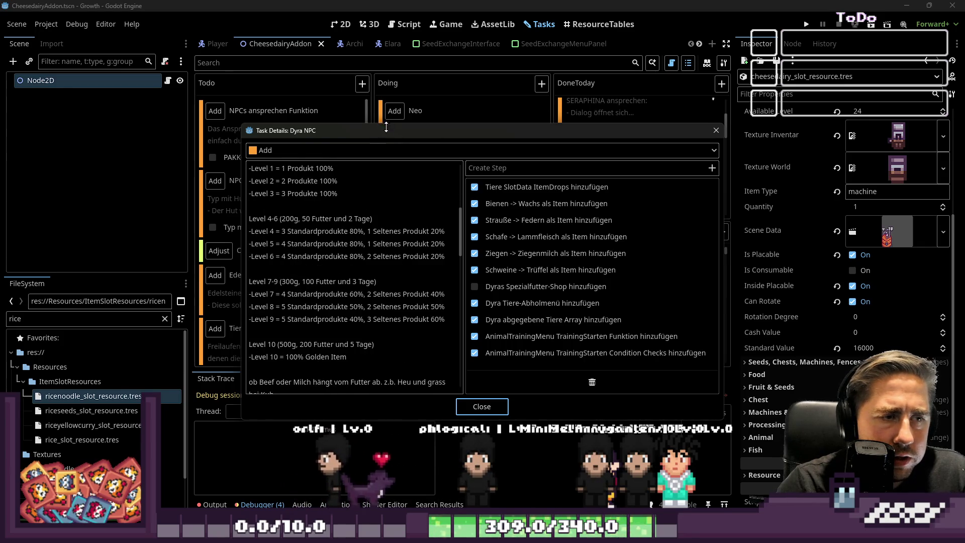
left_click_drag(351, 130, 559, 89)
scroll(666, 210, "down", 2)
scroll(584, 207, "down", 10)
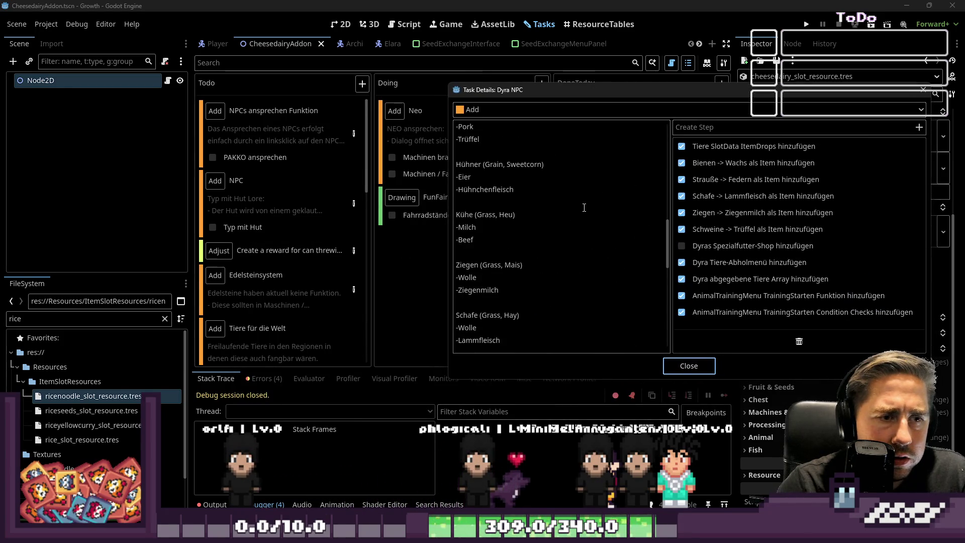
scroll(584, 207, "up", 1)
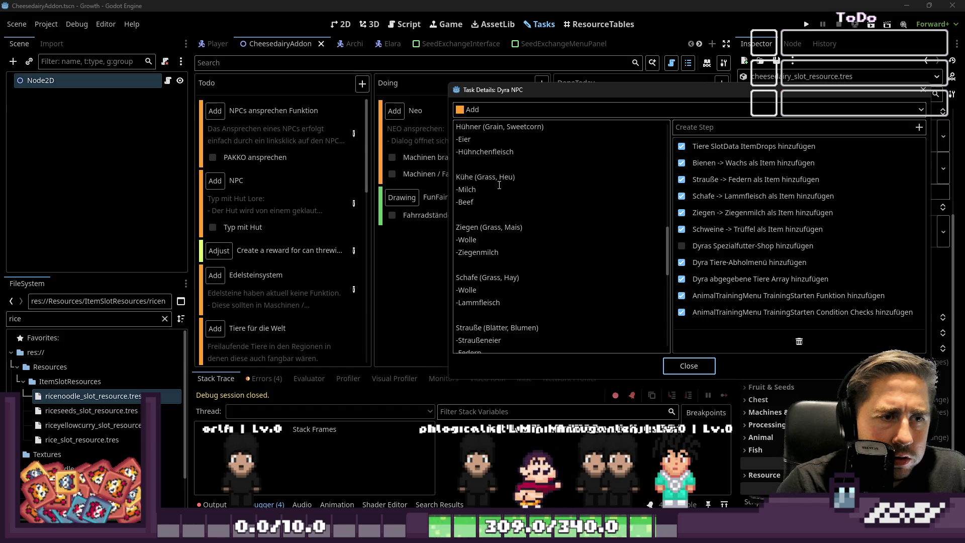
scroll(536, 208, "up", 1)
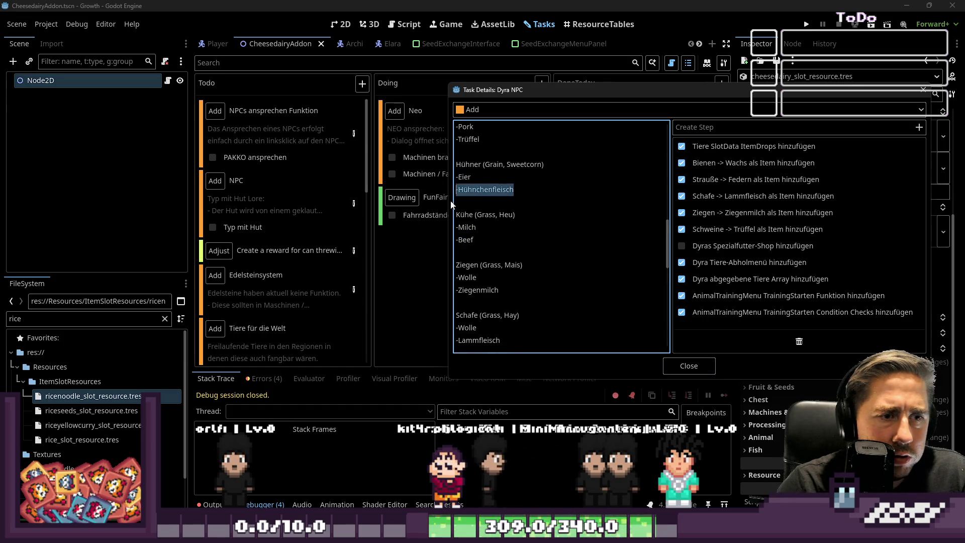
Step: Highlight the Hühnchenfleisch line in the Dyra notes, close the task, and return to Illustrator
scroll(542, 232, "down", 3)
scroll(541, 231, "down", 2)
scroll(542, 232, "up", 6)
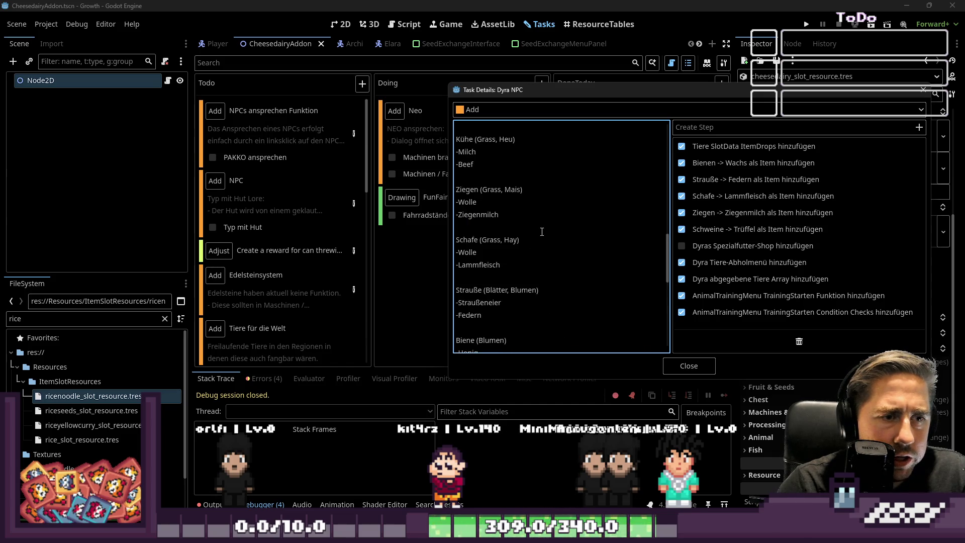
triple_click(541, 231)
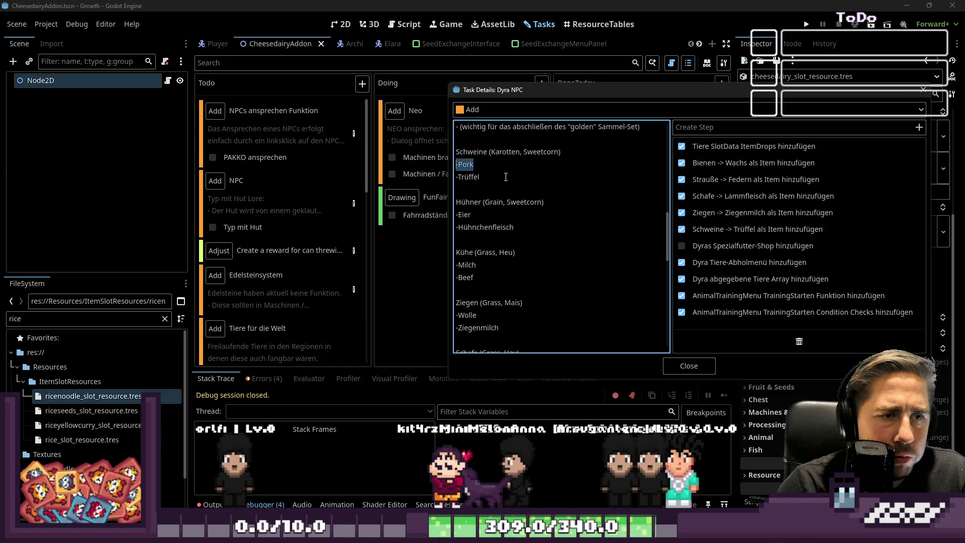
left_click(683, 365)
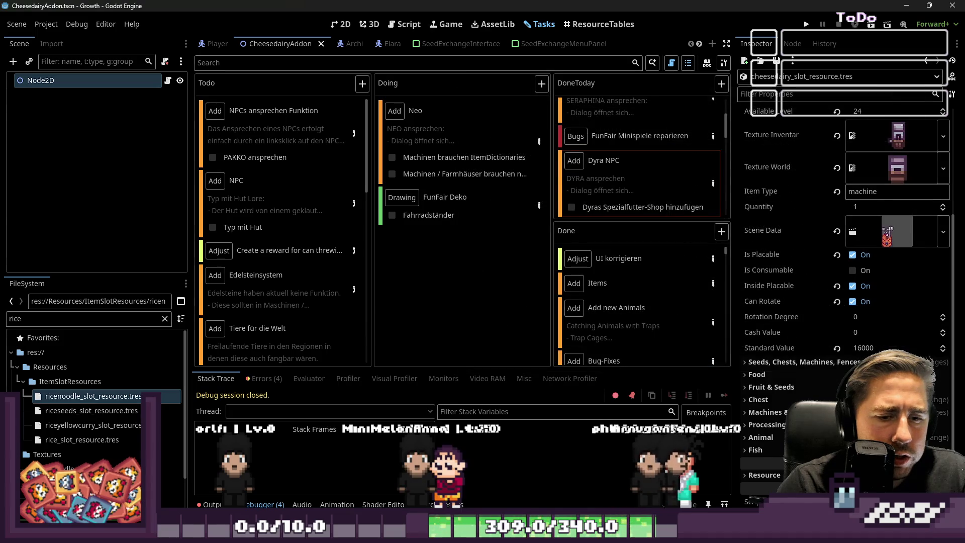
key("alt+Tab")
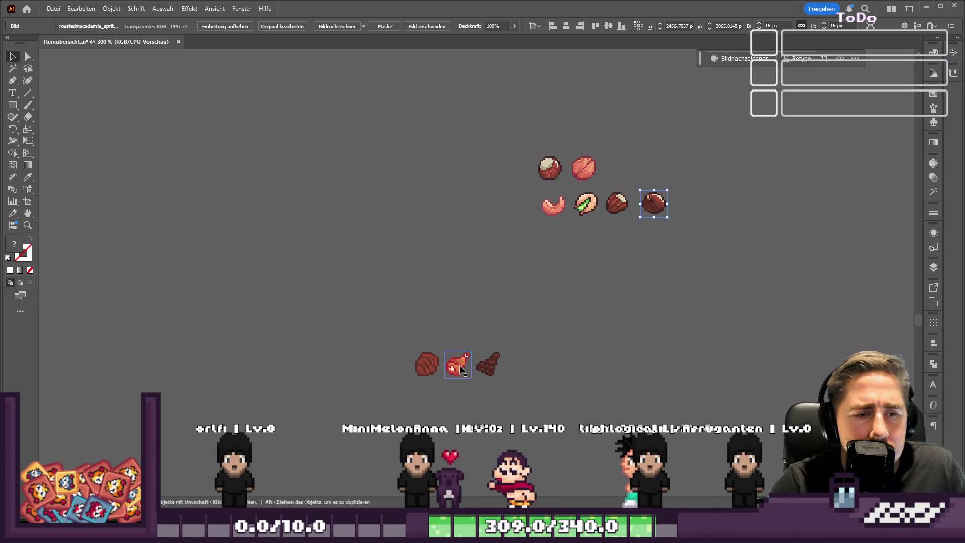
Step: Move the brown meat sprite above the nut rows, with the drumstick and beef below the nuts
mouse_move(435, 364)
left_mouse_down()
mouse_move(542, 143)
mouse_move(556, 135)
left_mouse_up()
left_click_drag(459, 358, 555, 234)
mouse_move(489, 366)
left_mouse_down()
mouse_move(552, 294)
mouse_move(556, 271)
left_mouse_up()
left_click(551, 237, "shift")
left_click_drag(551, 237, 549, 292)
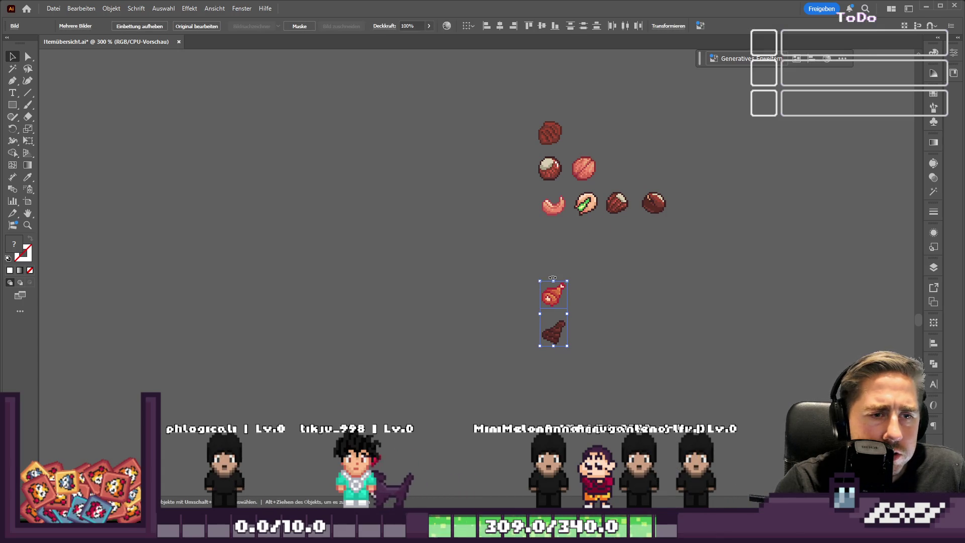
Step: Put the chestnut pair below the shrimp and pistachio and shift the lower rows down
mouse_move(652, 203)
left_mouse_down()
mouse_move(603, 243)
mouse_move(588, 241)
left_mouse_up()
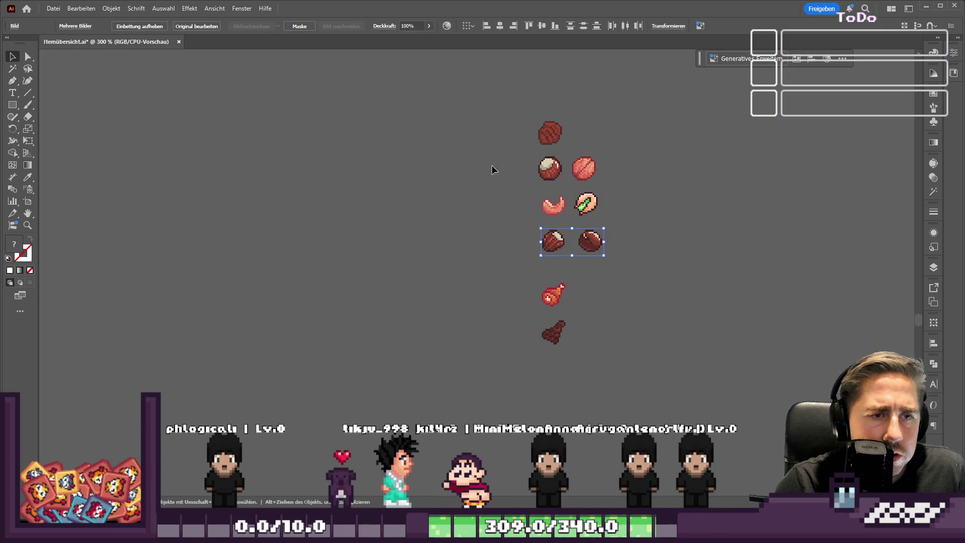
left_click_drag(495, 195, 617, 399)
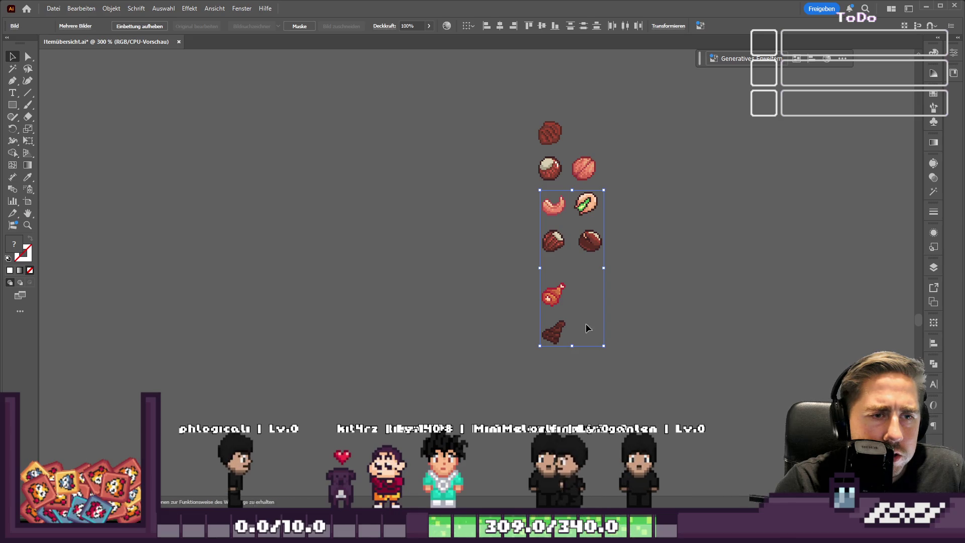
left_click(549, 168, "shift")
left_click(583, 169, "shift")
left_click_drag(563, 165, 563, 242)
Step: Duplicate the brown meat and ball sprites into a new row, undoing a stray move
mouse_move(550, 140)
left_mouse_down()
mouse_move(549, 207)
mouse_move(550, 159)
mouse_move(550, 171)
left_mouse_up()
mouse_move(548, 257)
left_mouse_down()
mouse_move(583, 212)
mouse_move(584, 159)
left_mouse_up()
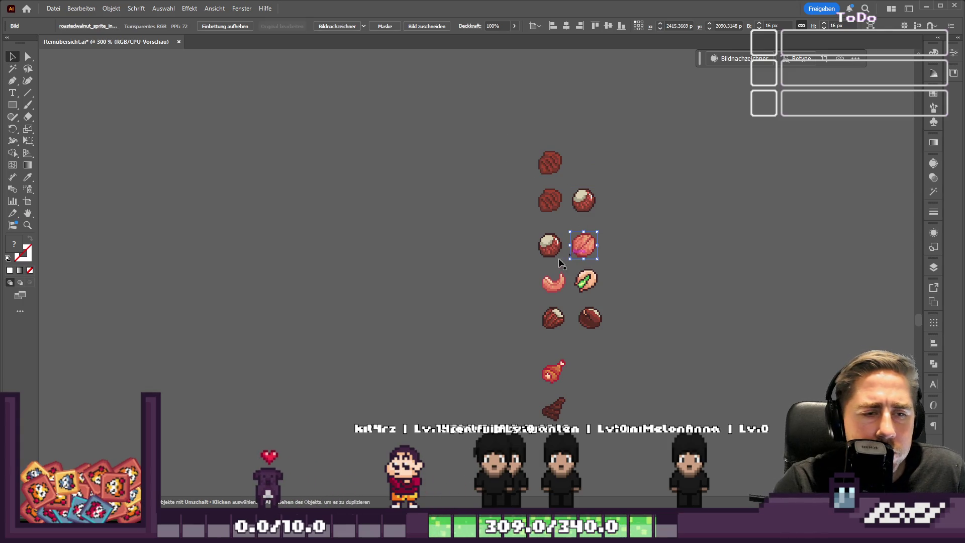
left_click(540, 248, "shift")
scroll(499, 229, "down", 2)
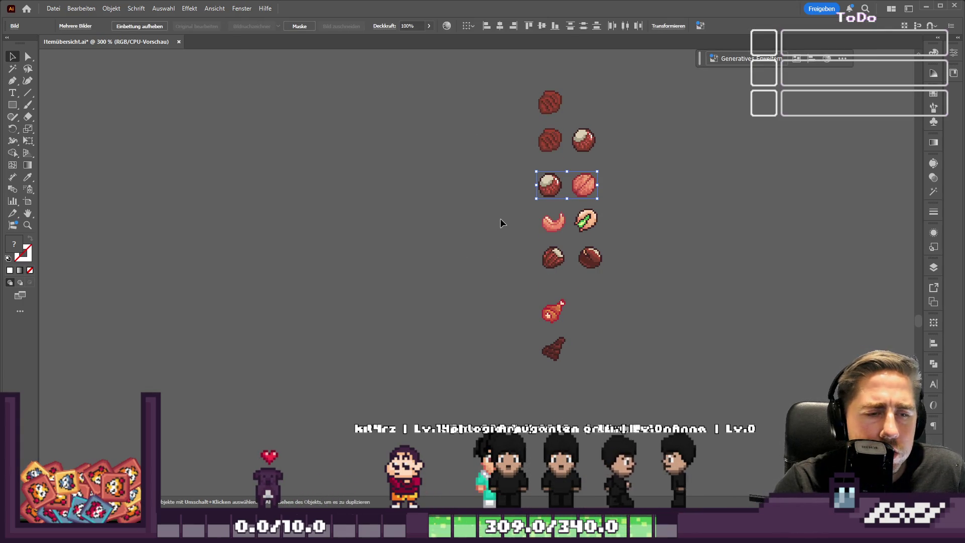
mouse_move(522, 99)
left_mouse_down()
mouse_move(534, 146)
mouse_move(570, 159)
left_mouse_up()
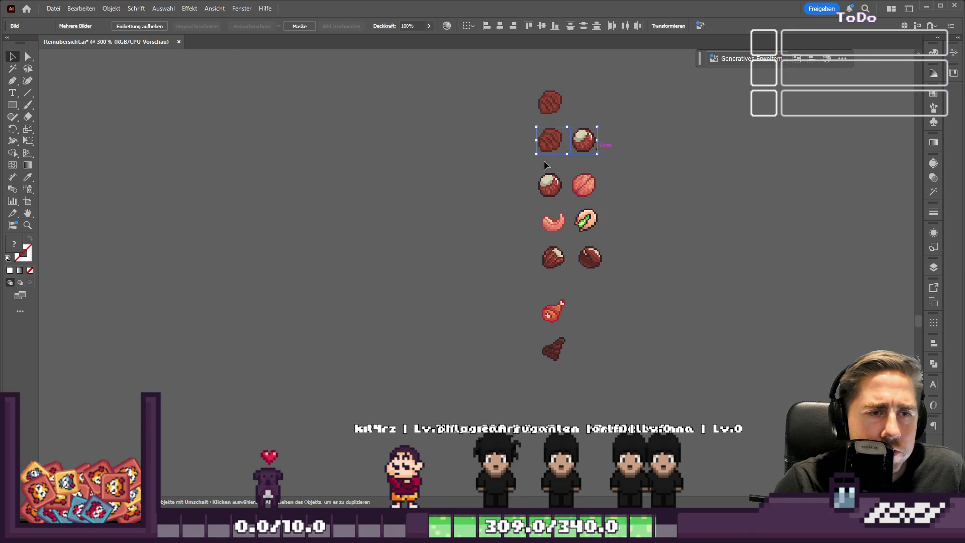
key("ctrl+z")
key("ctrl+z")
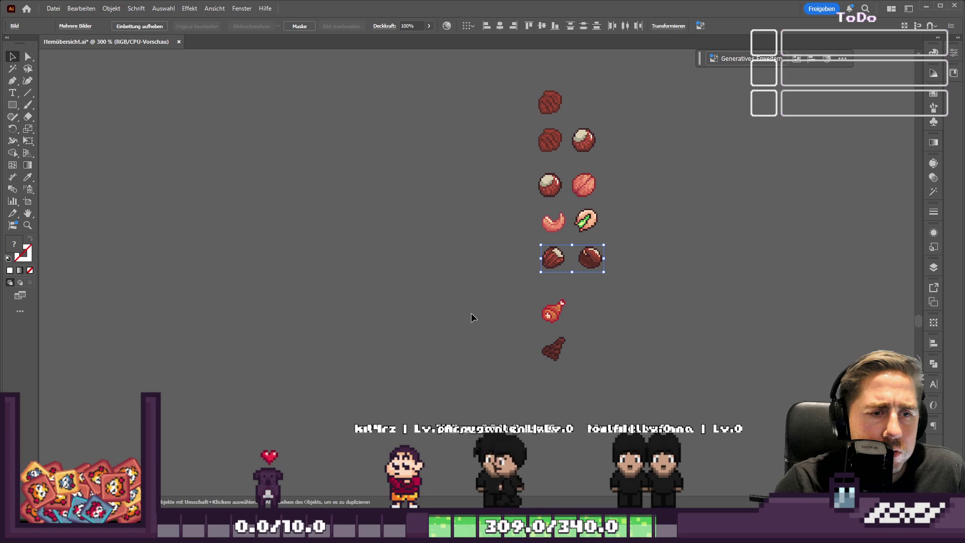
Step: Nudge the chicken and beef sprites up slightly and deselect
left_click(552, 311)
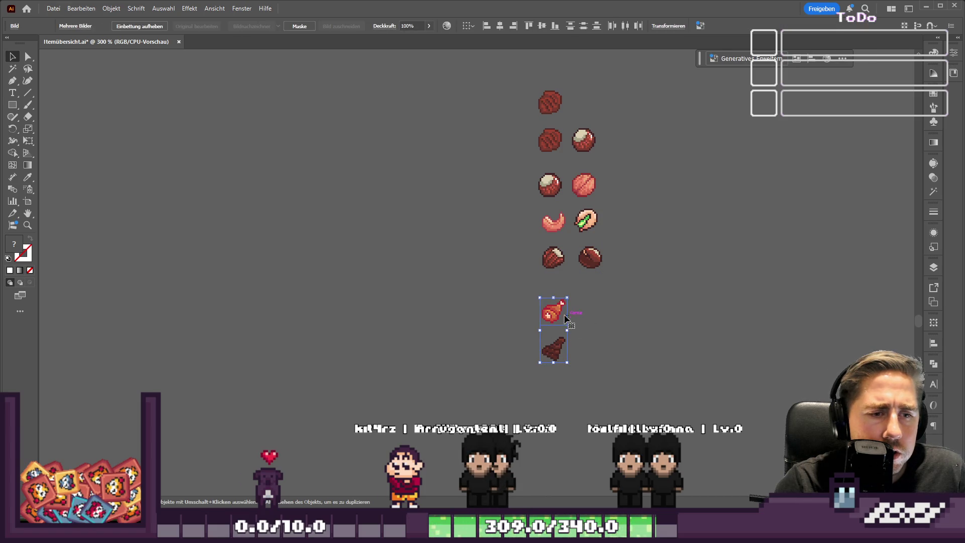
left_click_drag(552, 312, 553, 292)
left_click(521, 275)
scroll(517, 266, "up", 1)
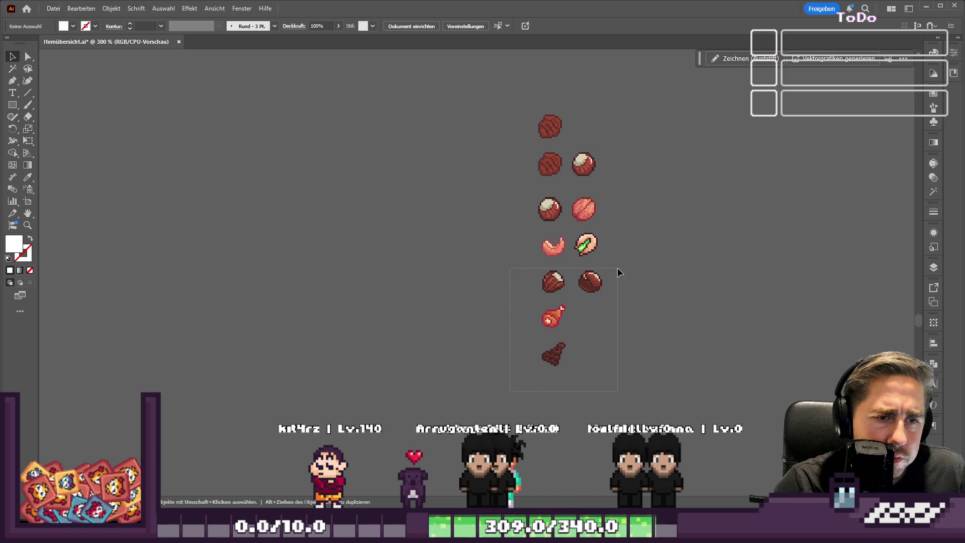
Step: Move the chestnut, chicken and beef sprites down, undoing an accidental chestnut nudge
left_click_drag(616, 268, 617, 268)
left_click_drag(559, 352, 559, 425)
left_click(617, 343)
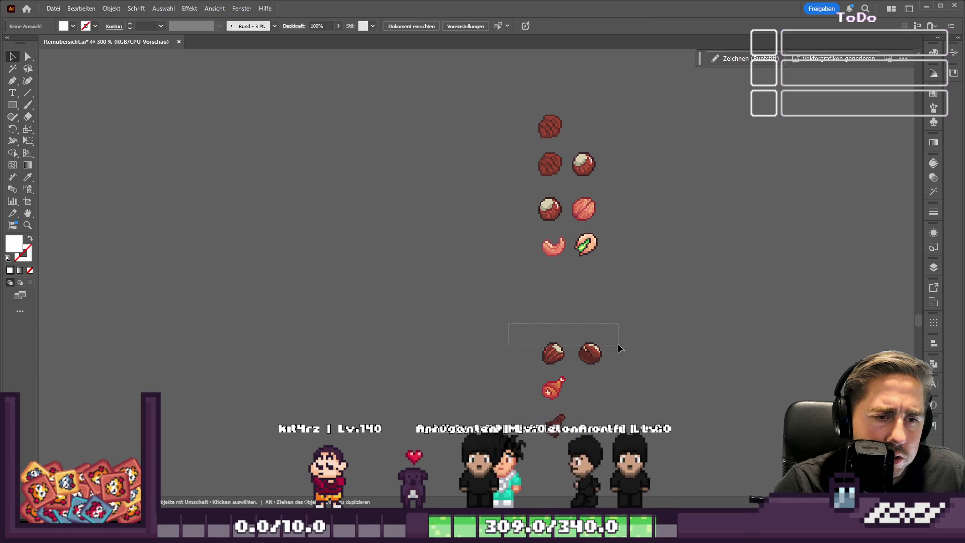
left_click_drag(595, 350, 599, 320)
key("ctrl+z")
Step: Duplicate the chestnut pair and the shrimp-pistachio row into new rows, shifting the top items right
left_click_drag(679, 444, 555, 340)
left_click(494, 170)
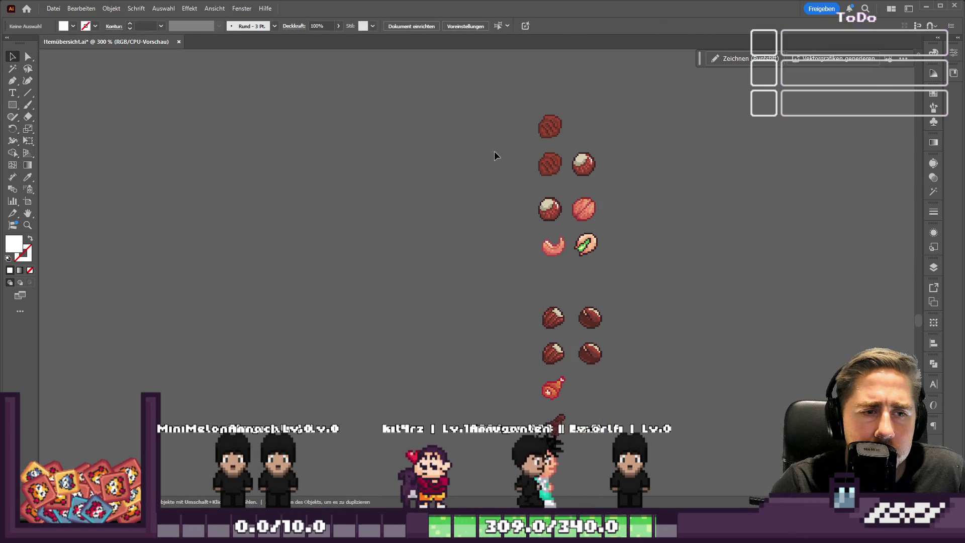
left_click_drag(600, 212, 599, 209)
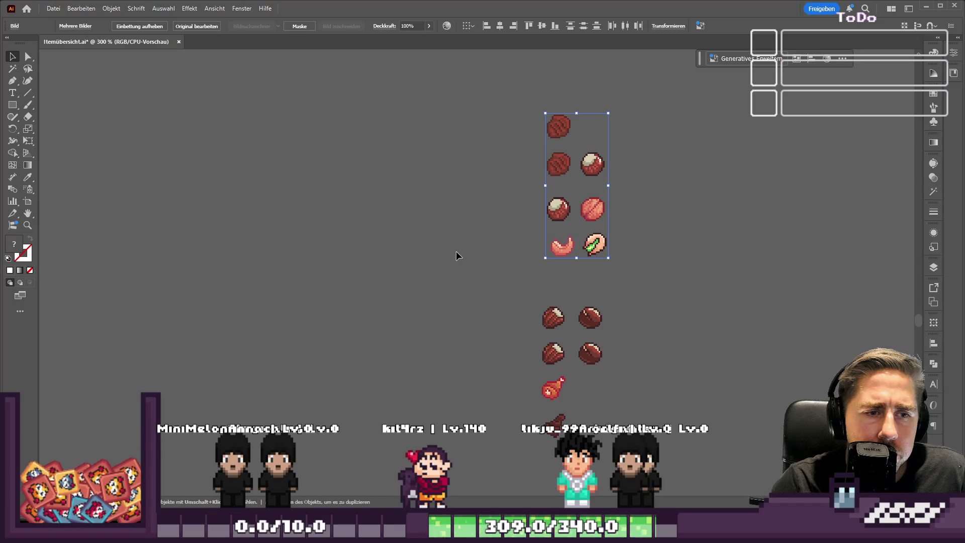
left_click_drag(605, 253, 601, 286)
left_click(478, 345)
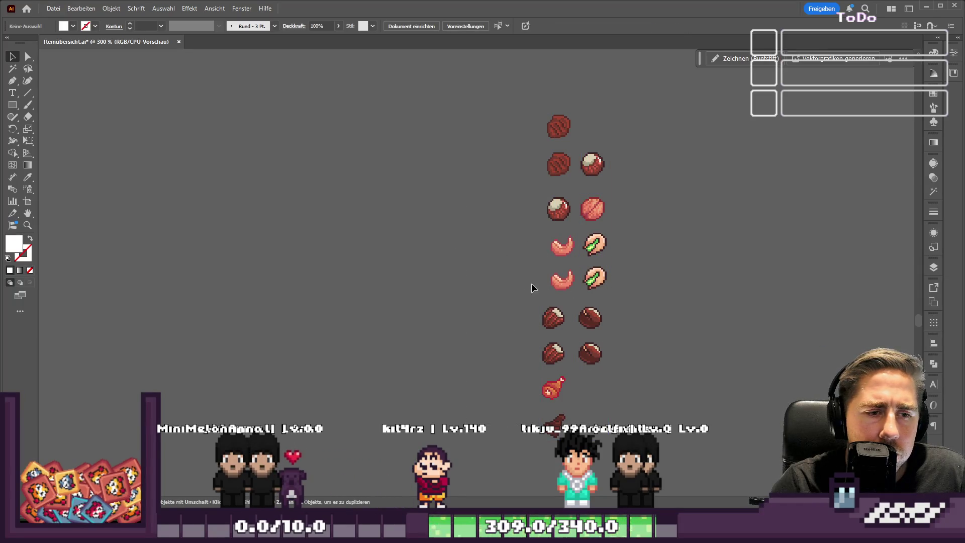
Step: Horizontally center the left and right columns of food sprites
left_click_drag(565, 414, 565, 415)
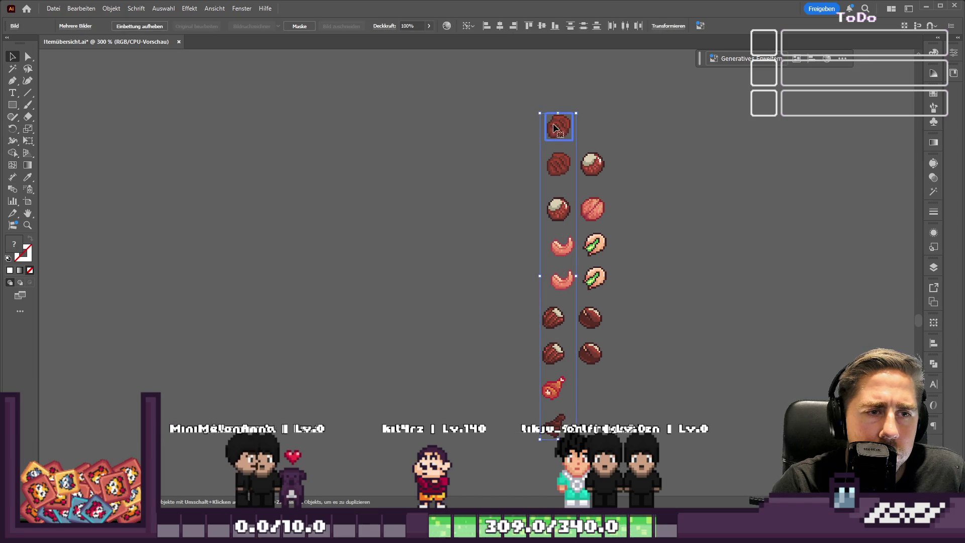
left_click(494, 28)
left_click_drag(593, 113, 665, 384)
left_click(493, 28)
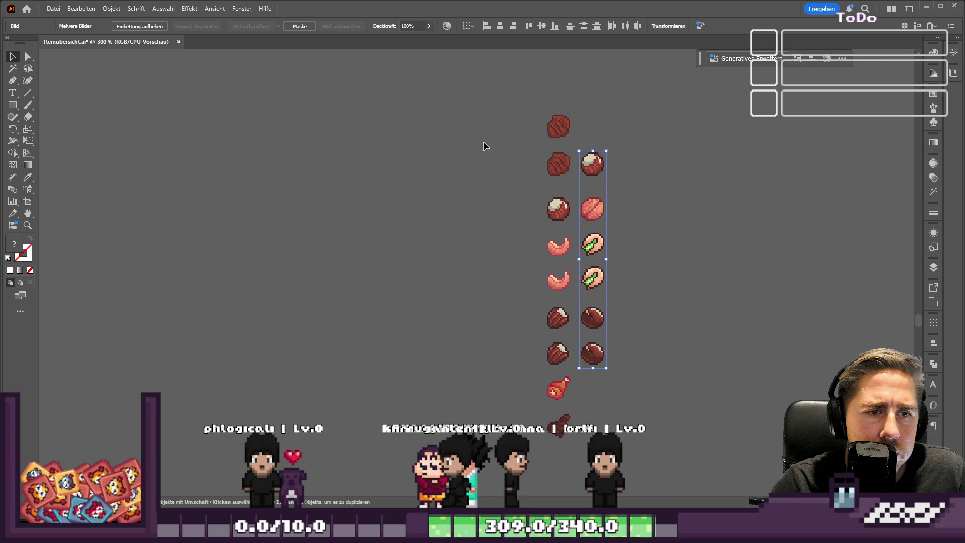
left_click(498, 261)
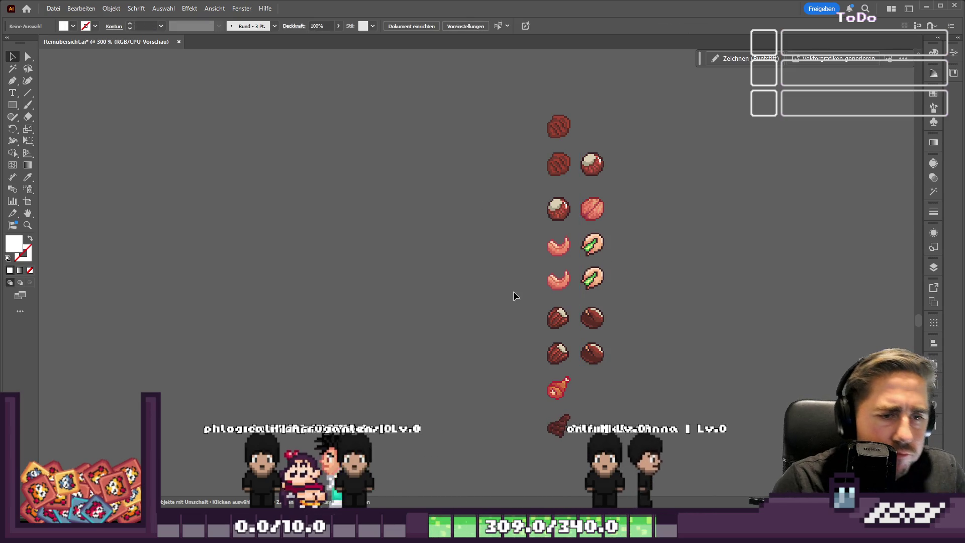
Step: Move the chestnut and shrimp-pistachio rows up into the empty slots and select the whole column
mouse_move(514, 273)
left_mouse_down()
mouse_move(592, 286)
mouse_move(598, 347)
left_mouse_up()
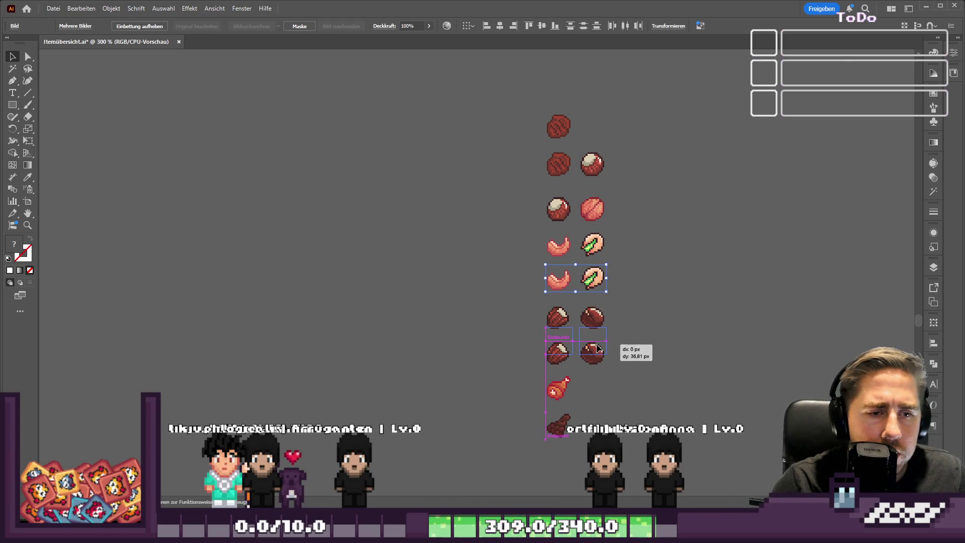
left_click_drag(597, 385, 597, 502)
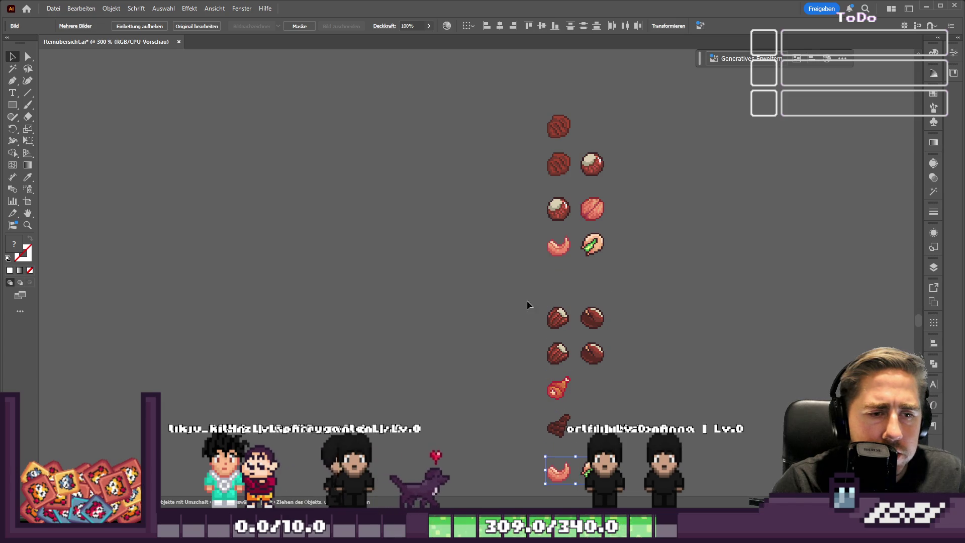
left_click_drag(604, 329, 598, 279)
mouse_move(533, 447)
left_mouse_down()
mouse_move(617, 478)
mouse_move(592, 324)
left_mouse_up()
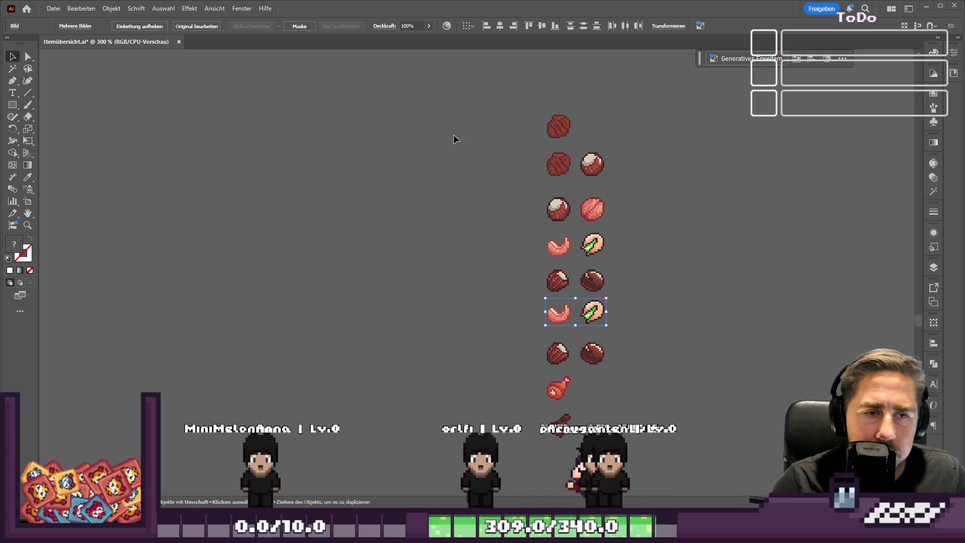
key("ctrl+a")
scroll(380, 150, "down", 1)
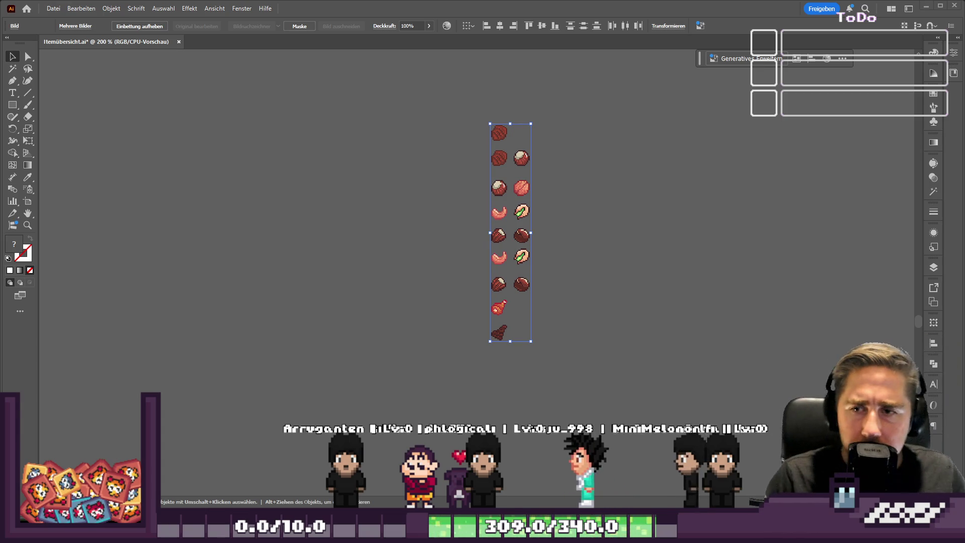
Step: Marquee the nut sprite column and delete it, zoom over the sprite sheet, then switch to Godot's Tasks board
left_click(372, 140)
mouse_move(457, 104)
left_mouse_down()
mouse_move(640, 367)
mouse_move(624, 414)
left_mouse_up()
key("Delete")
scroll(603, 262, "down", 5)
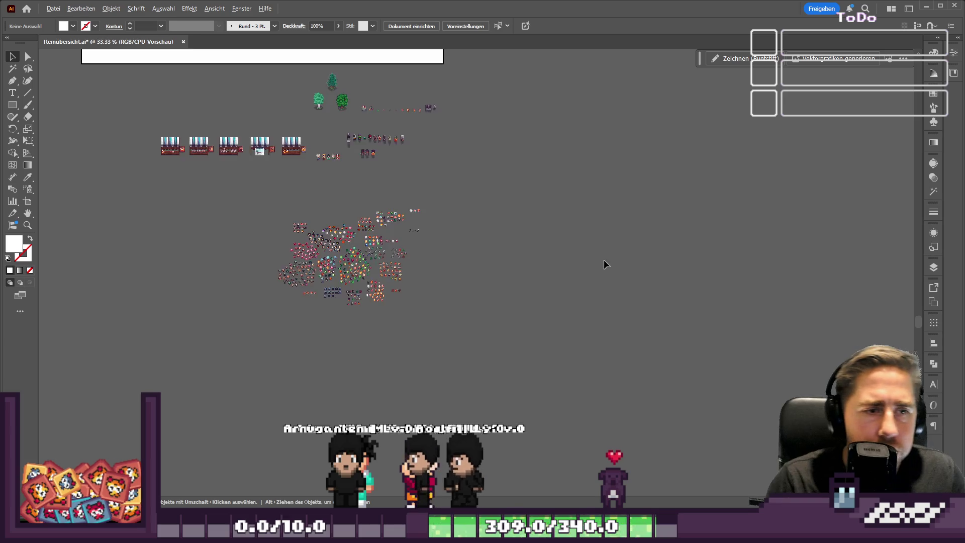
scroll(587, 229, "up", 3)
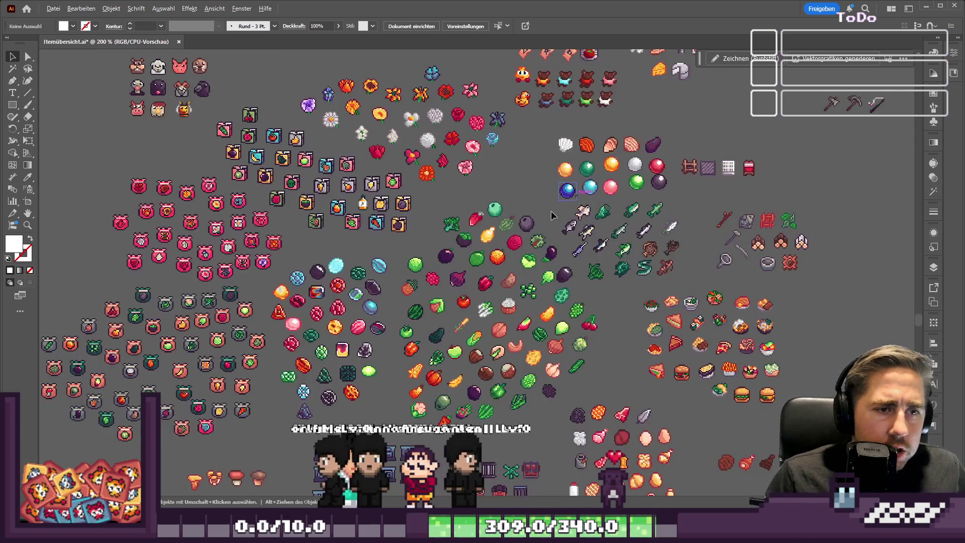
key("alt+Tab")
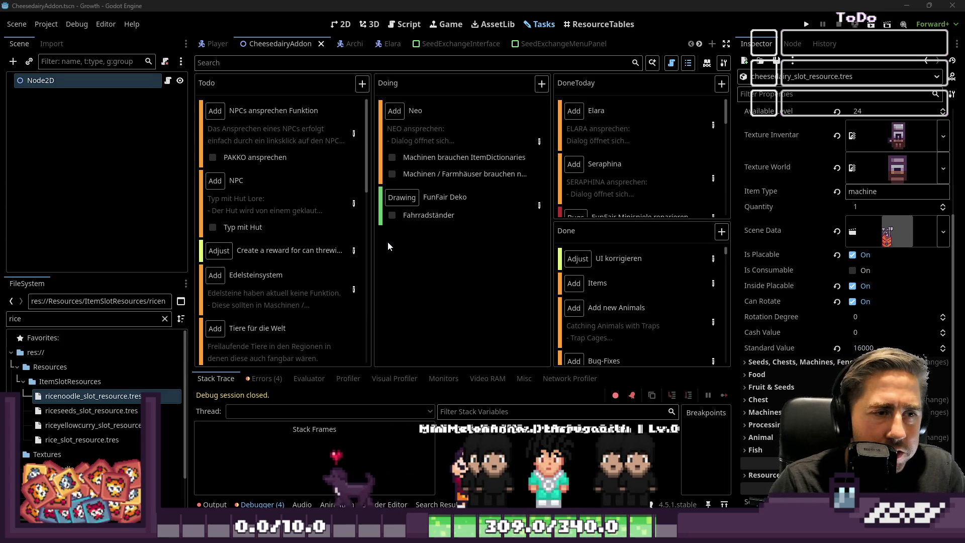
Step: Leave the script workspace and open the ResourceTables editor
left_click(401, 31)
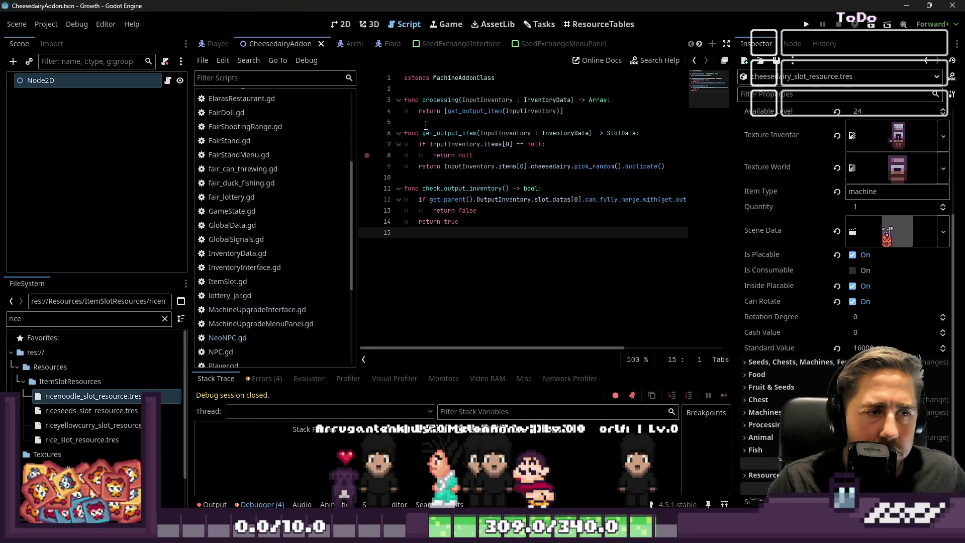
left_click(543, 25)
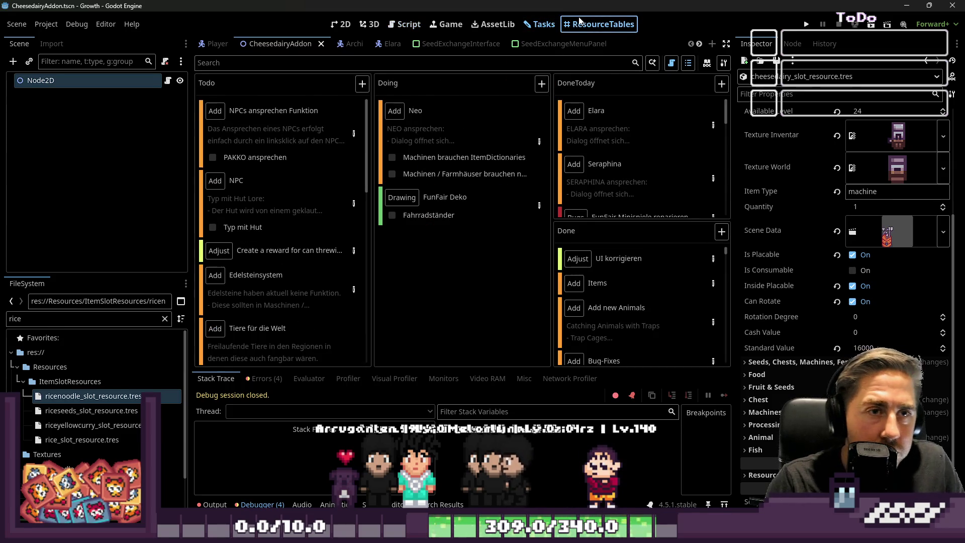
left_click(598, 24)
scroll(402, 219, "down", 1)
scroll(402, 219, "down", 2)
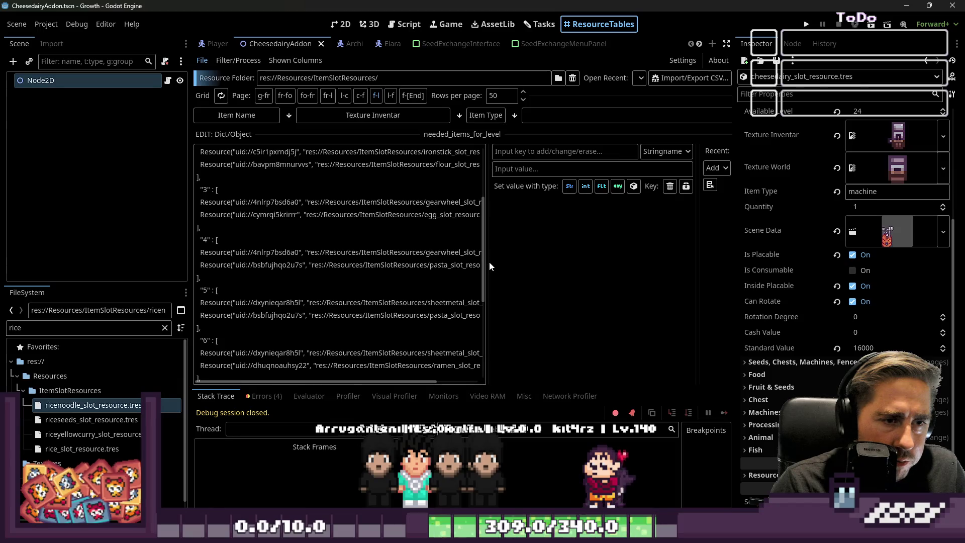
Step: Try editing a needed-items dictionary cell and scroll around the item slot table
left_click(369, 241)
scroll(369, 242, "up", 3)
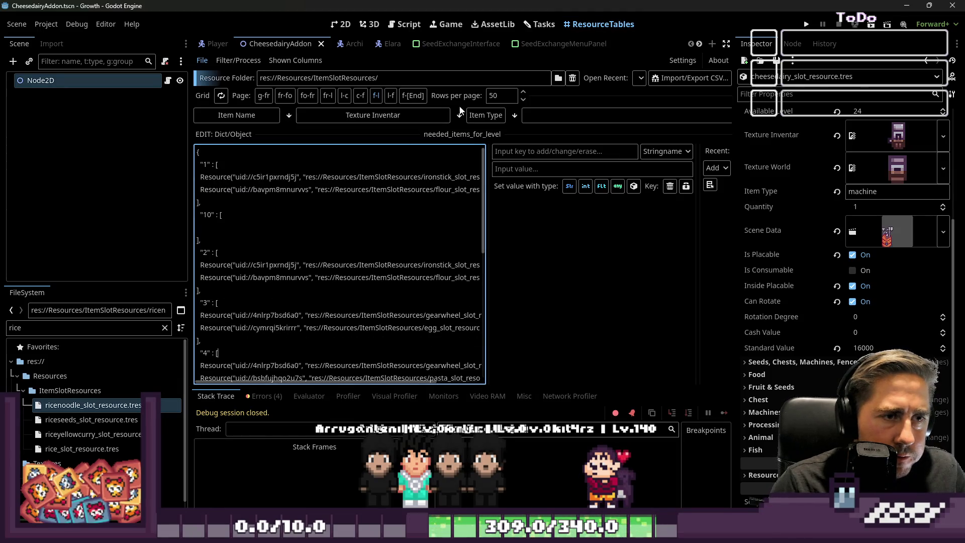
left_click_drag(471, 132, 476, 195)
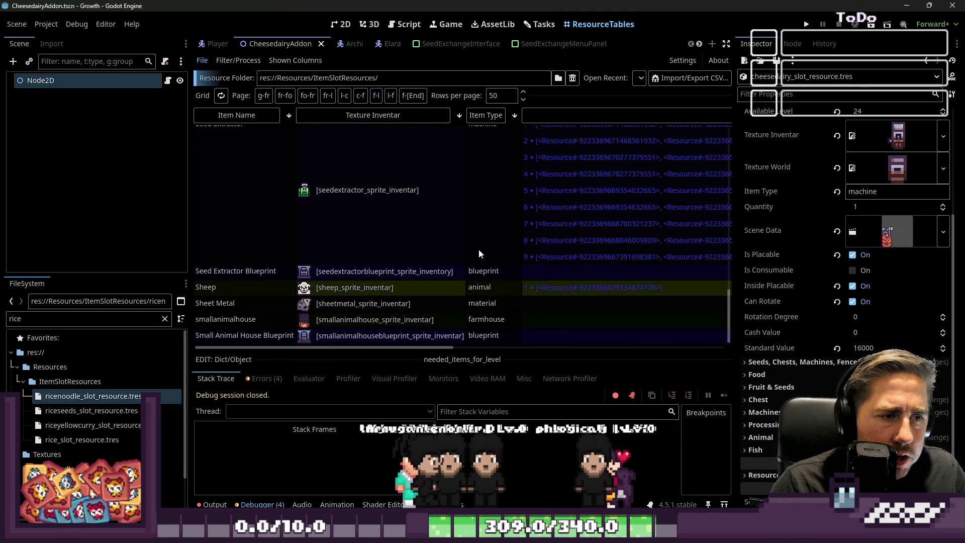
scroll(478, 249, "up", 2)
scroll(478, 249, "up", 2)
scroll(481, 208, "down", 2)
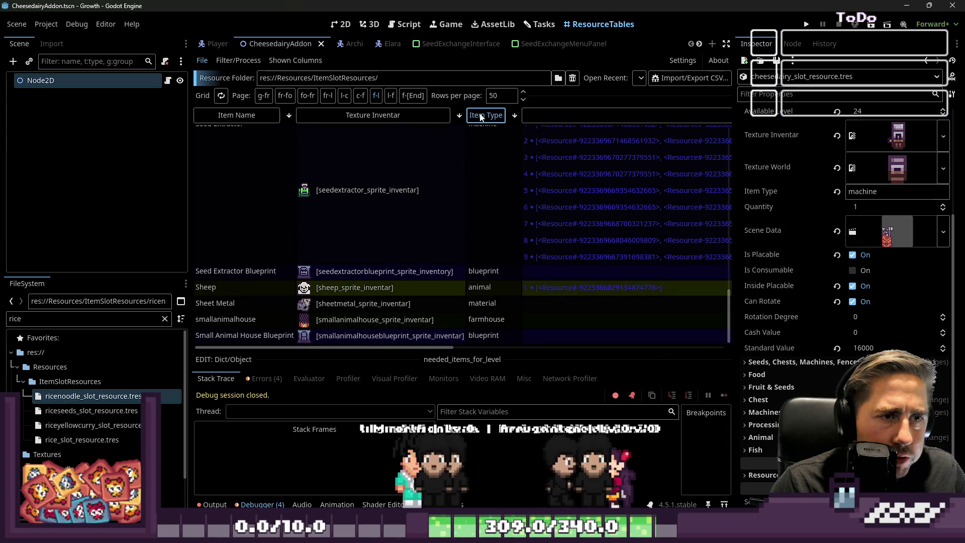
Step: Sort the resource table by Item Type in reverse order
left_click(485, 115)
left_click(420, 115)
scroll(502, 206, "down", 5)
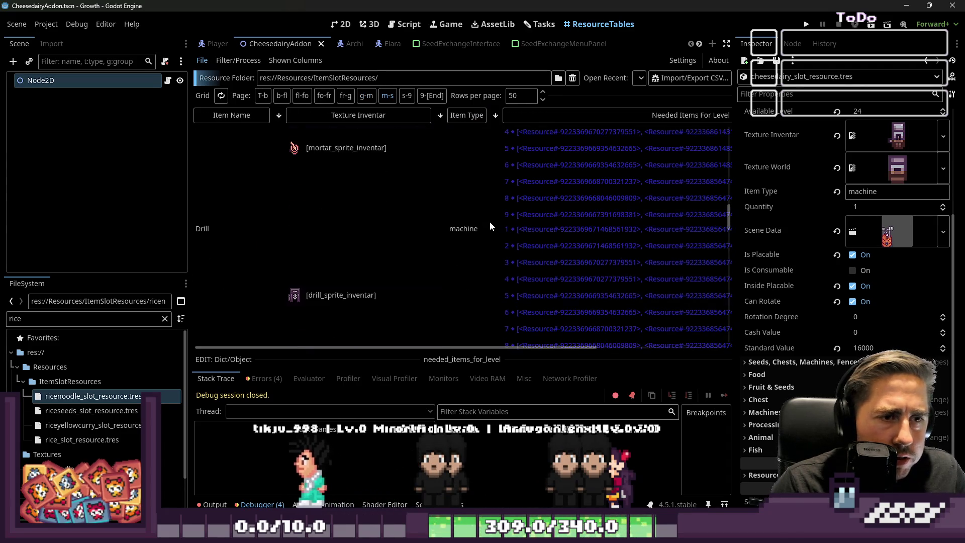
scroll(508, 217, "up", 5)
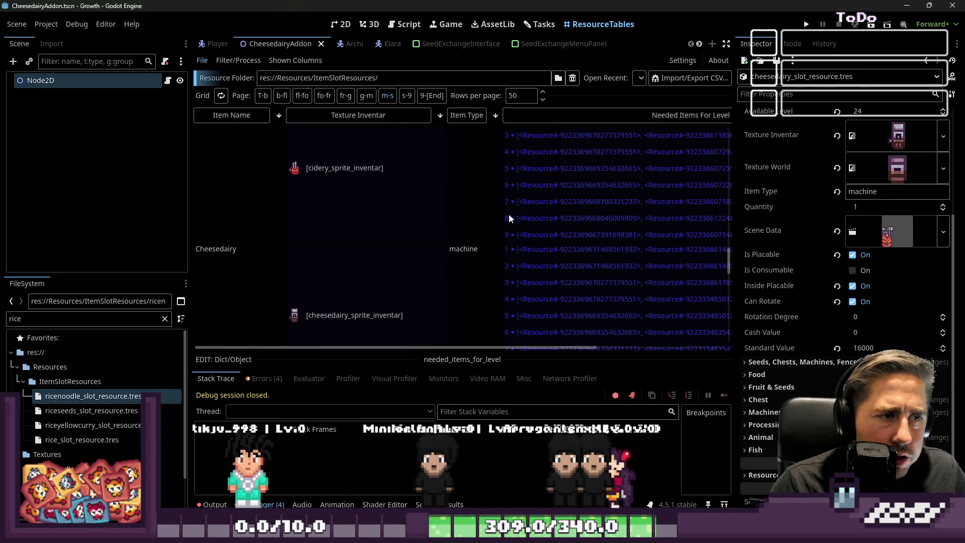
Step: Enlarge the dictionary editor via the Cidery cell, then select the Oven's Needed Items For Level cell
left_click(577, 184)
mouse_move(273, 356)
left_mouse_down()
mouse_move(314, 194)
mouse_move(333, 354)
left_mouse_up()
left_click(316, 252)
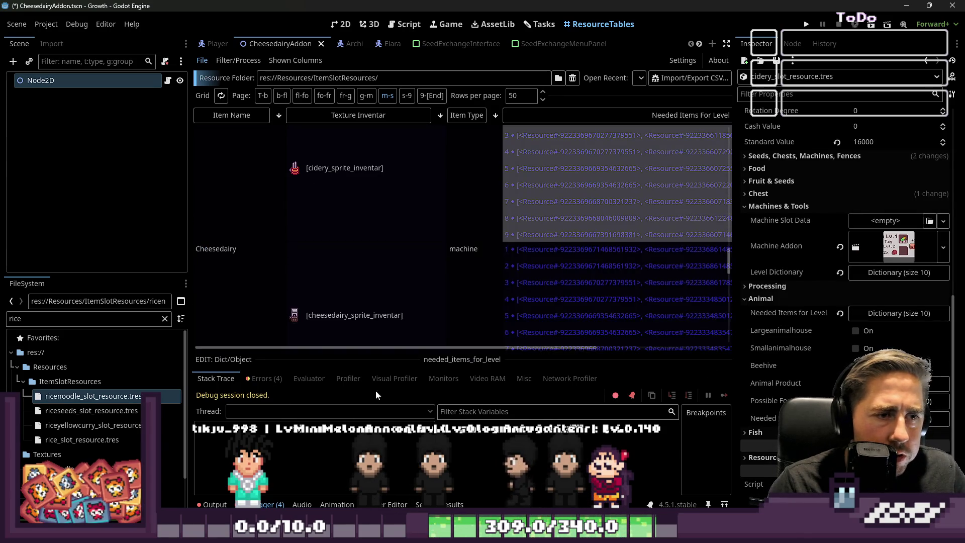
scroll(487, 263, "up", 8)
scroll(492, 257, "up", 6)
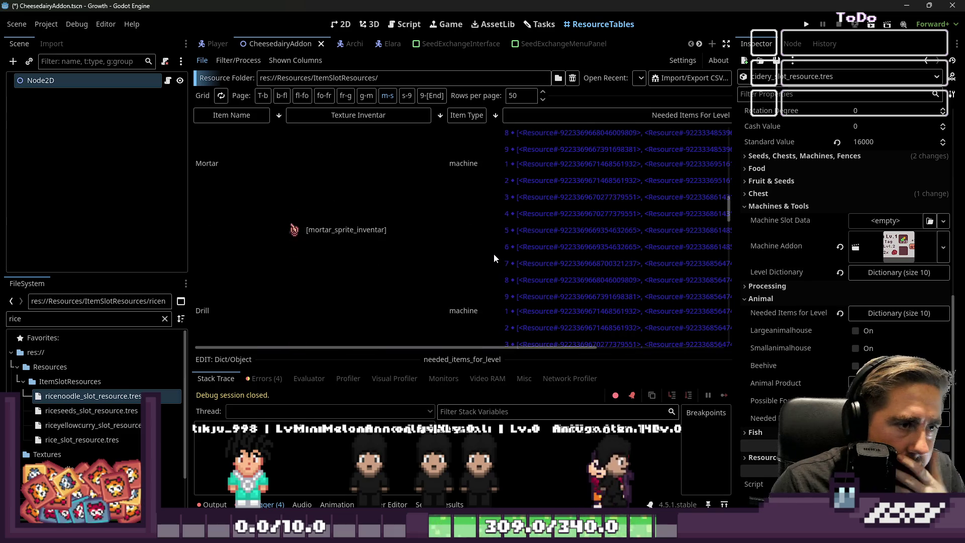
left_click(490, 217)
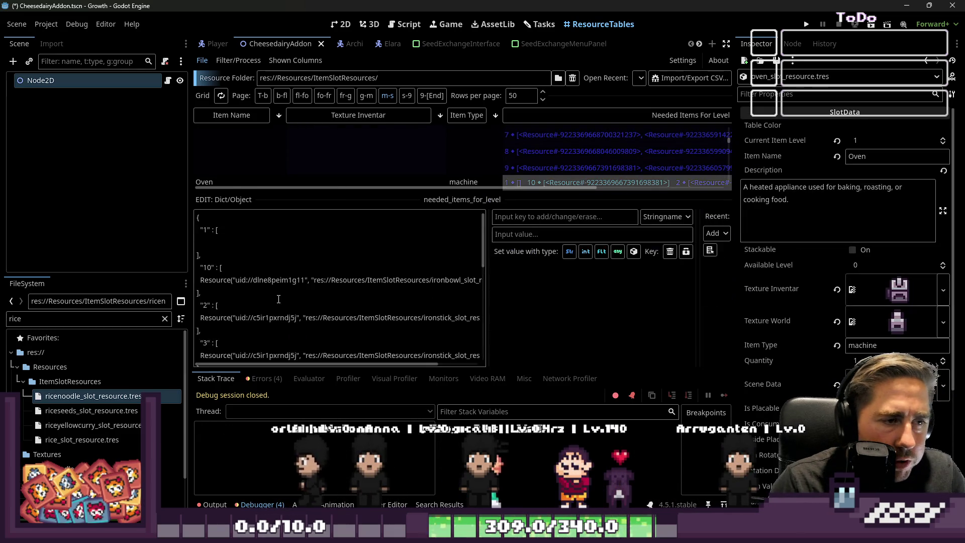
Step: Load the Oven needed-items text and enlarge the editing area by narrowing the inspector
left_click(299, 277)
left_click(298, 277)
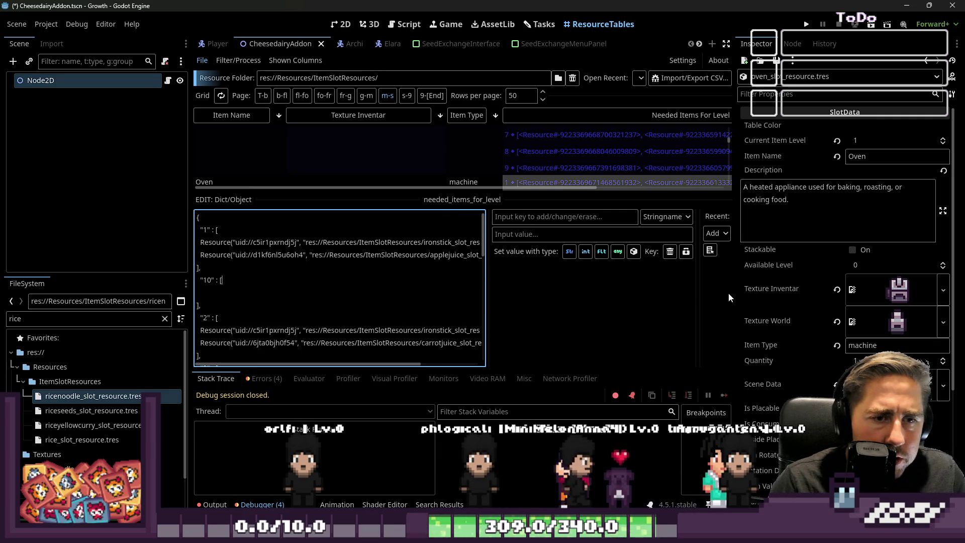
left_click_drag(442, 194, 442, 129)
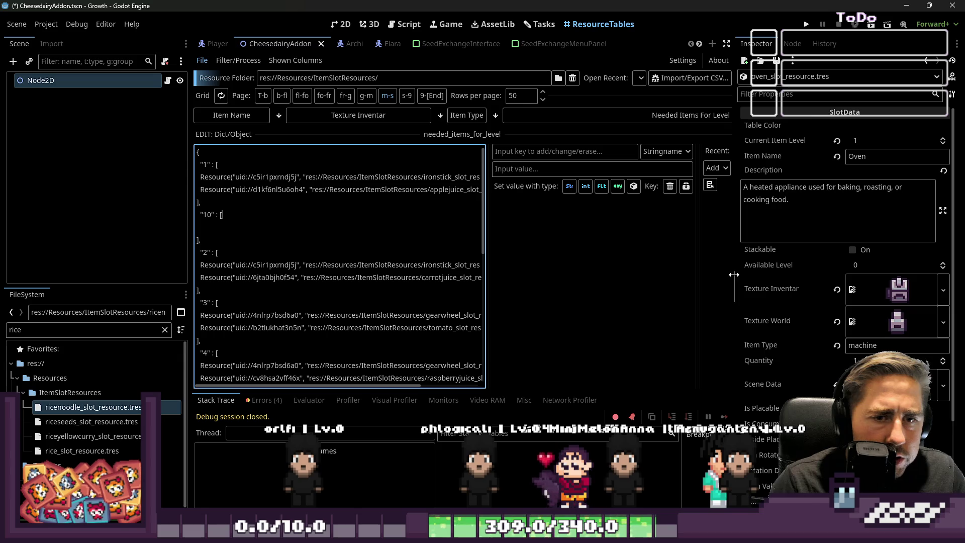
left_click_drag(733, 274, 853, 275)
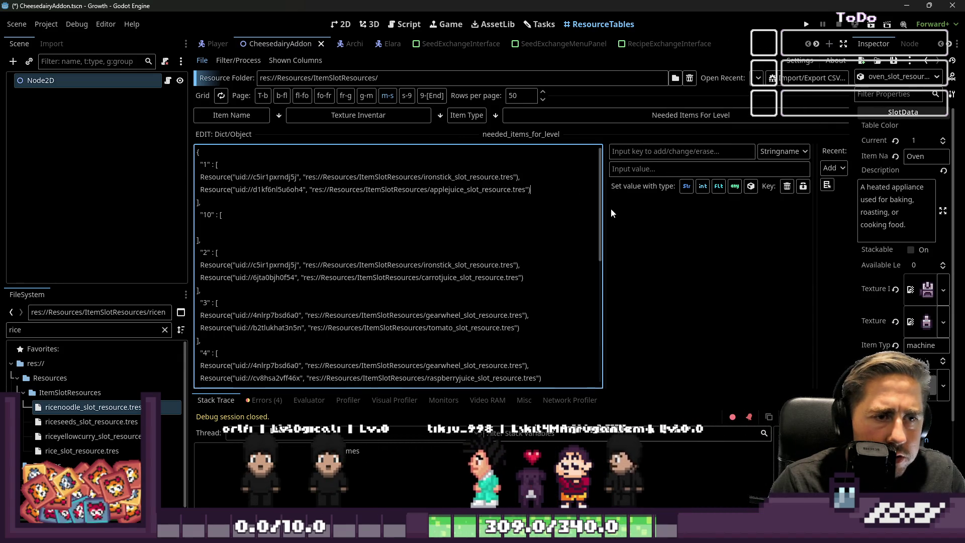
Step: Delete the applejuice, carrotjuice, tomato, raspberryjuice and watermelonjuice entries under keys 1–5
key("shift+Home")
key("BackSpace")
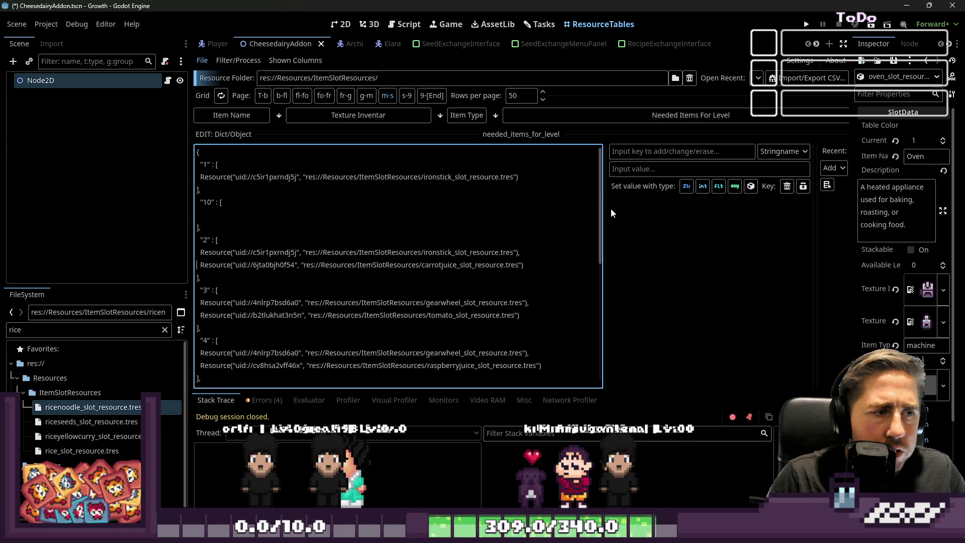
key("shift+Home")
key("BackSpace")
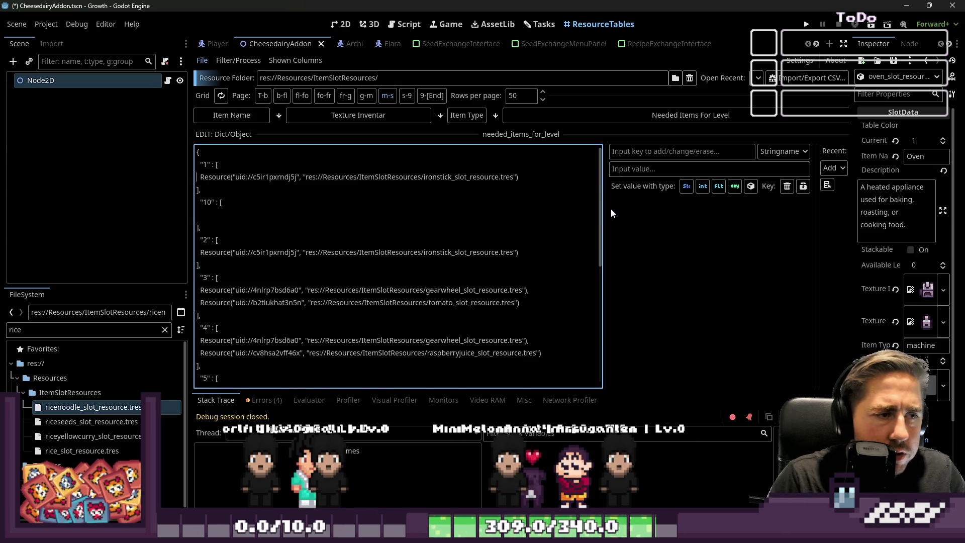
key("shift+Home")
key("BackSpace")
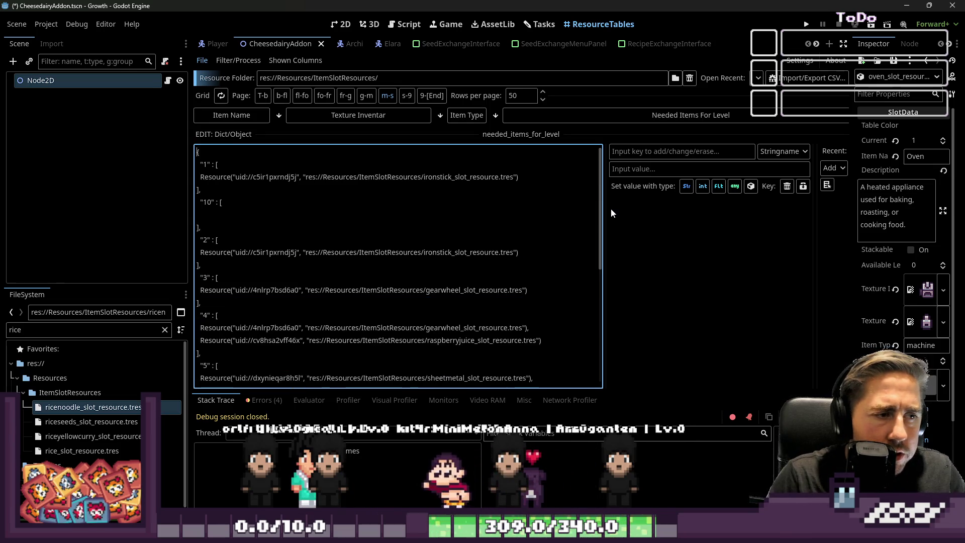
key("shift+Up")
key("BackSpace")
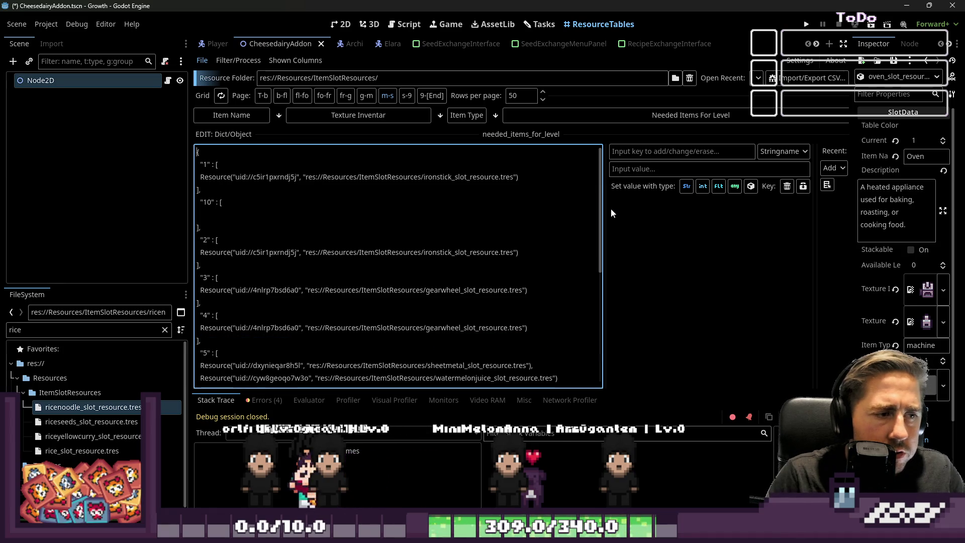
key("shift+Up")
key("BackSpace")
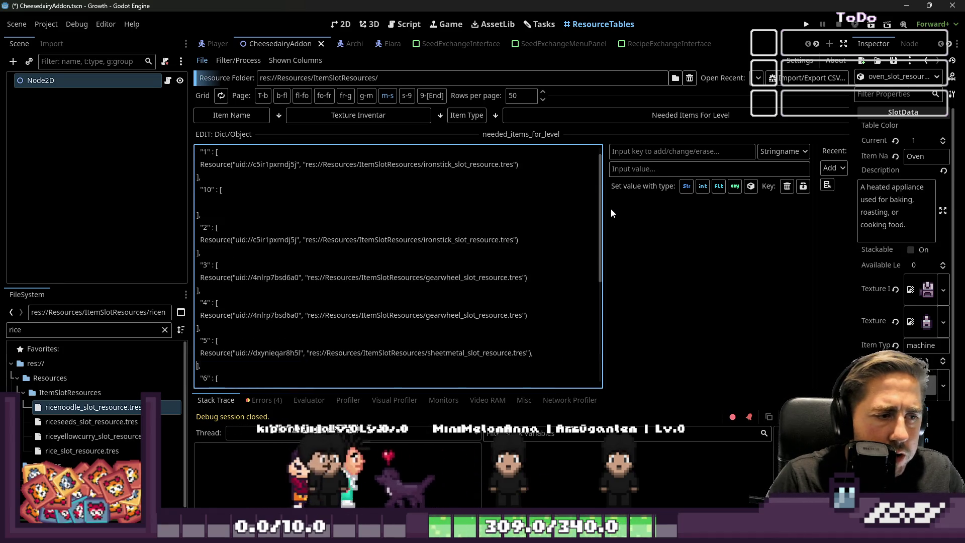
Step: Delete the lemonjuice, jackfruitjuice, bananajuice and remaining juice entries, emptying level 10
key("Down")
key("Down")
key("Down")
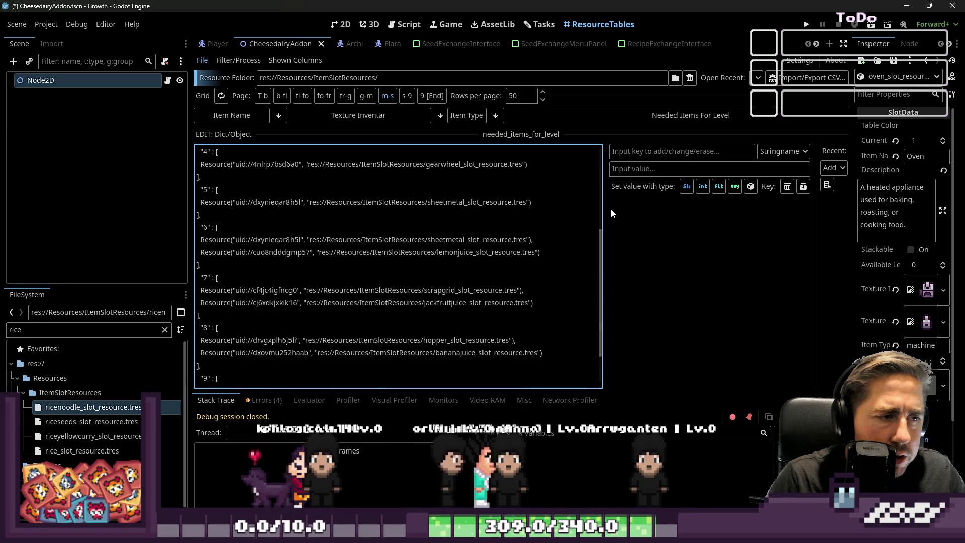
key("shift+Up")
key("BackSpace")
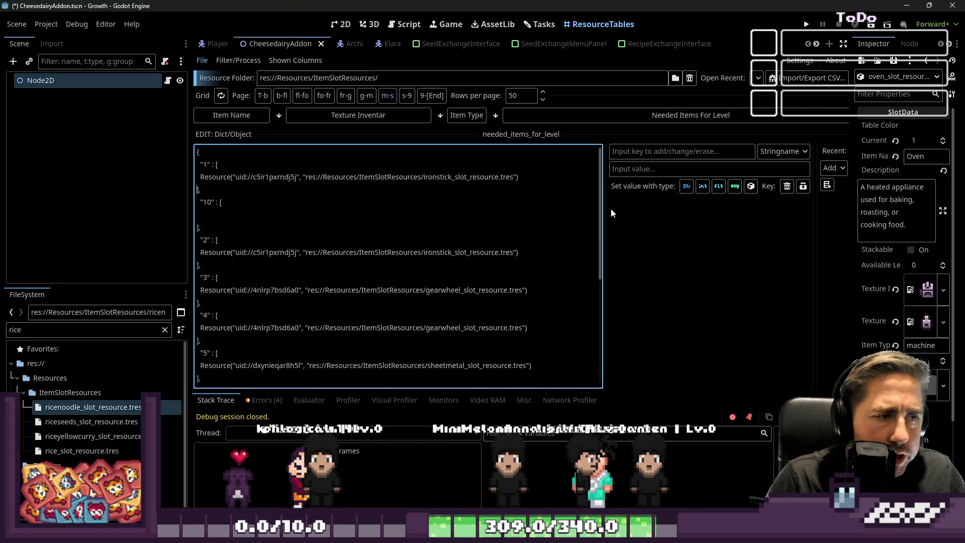
key("Down")
key("Down")
key("Down")
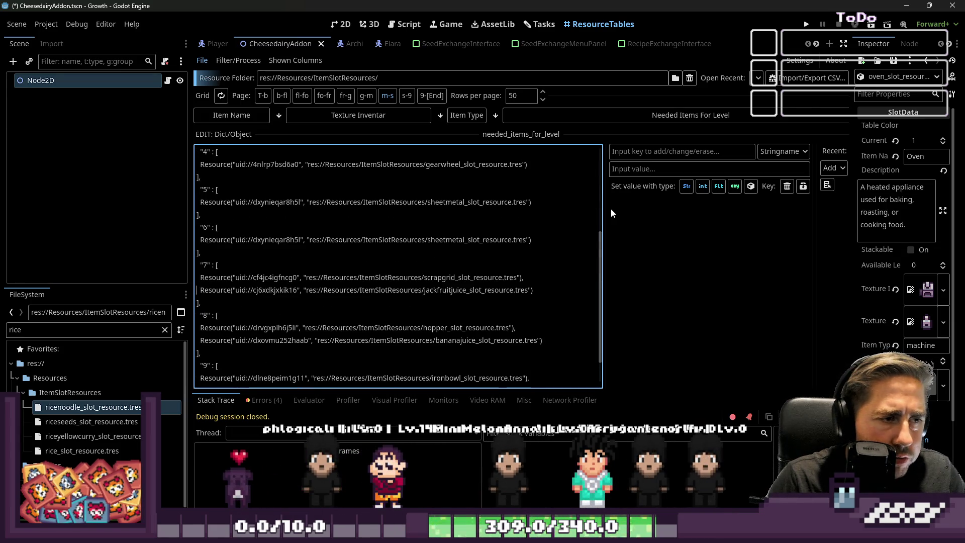
key("shift+Down")
key("BackSpace")
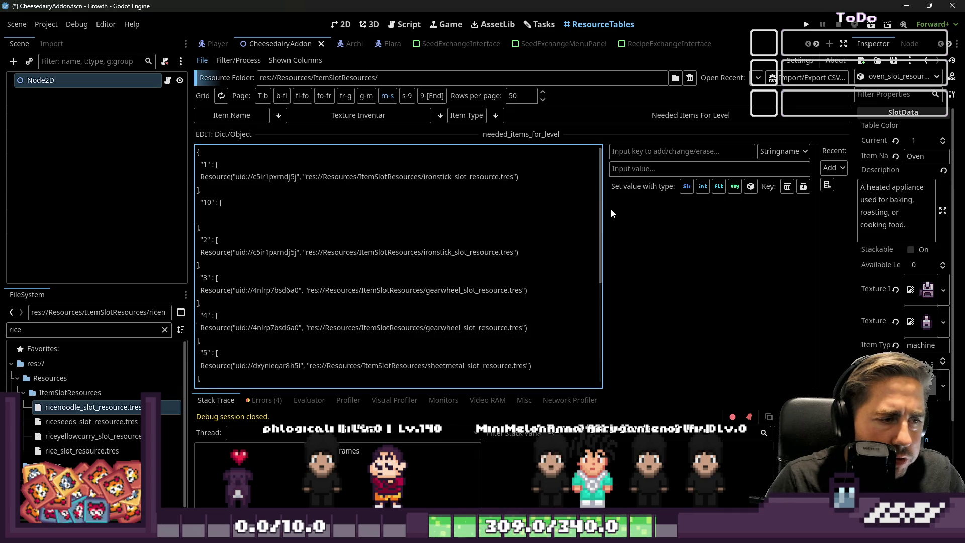
key("Down")
key("Down")
key("Down")
key("shift+Down")
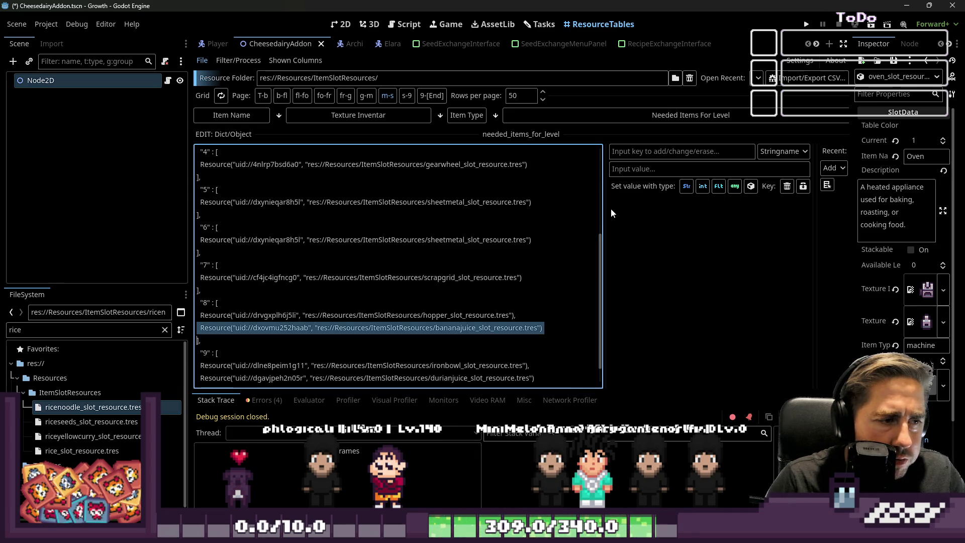
key("BackSpace")
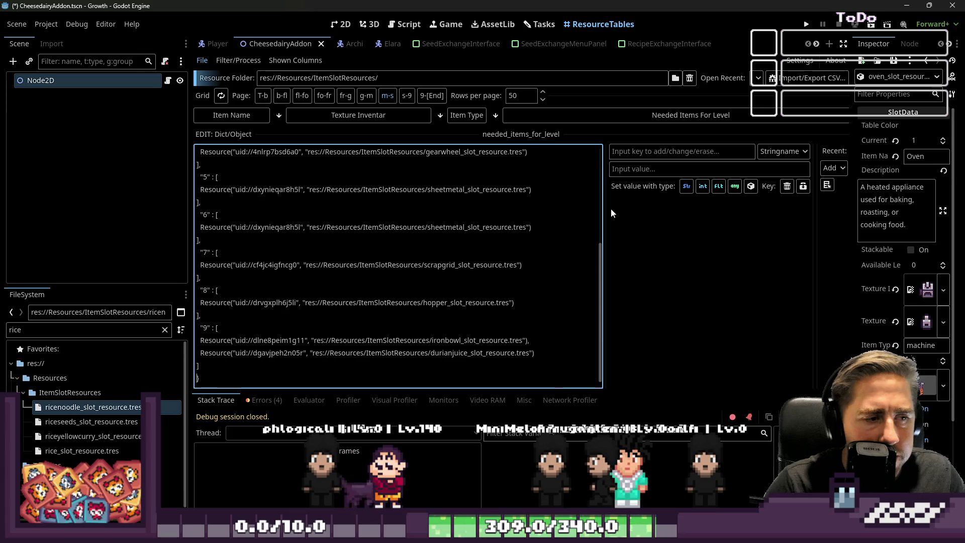
key("shift+Down")
key("BackSpace")
key("Down")
key("Down")
key("Down")
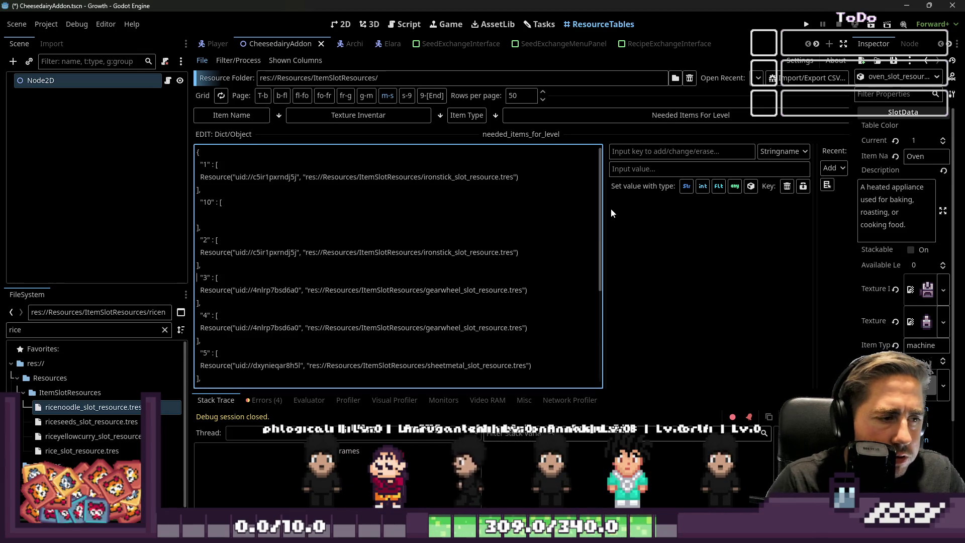
key("Up")
key("Up")
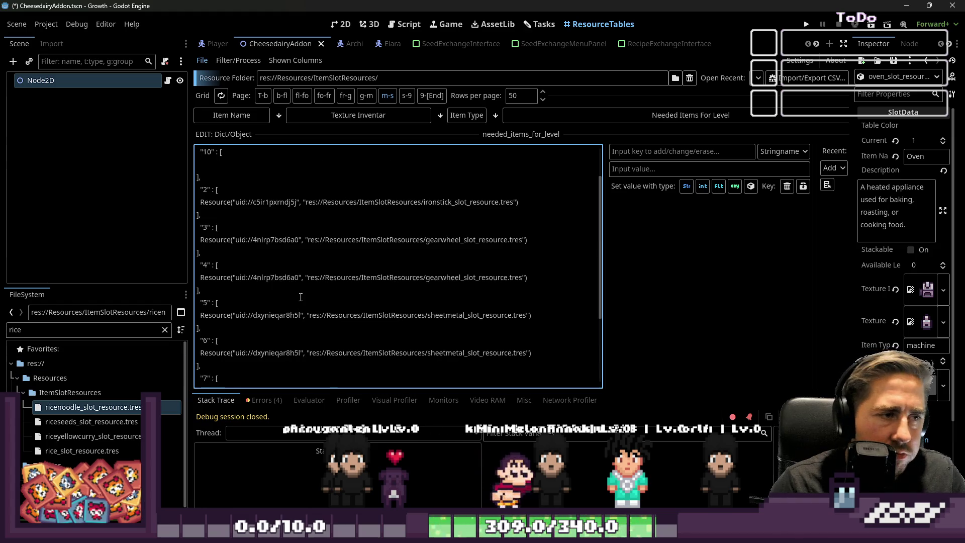
key("shift+Down")
key("BackSpace")
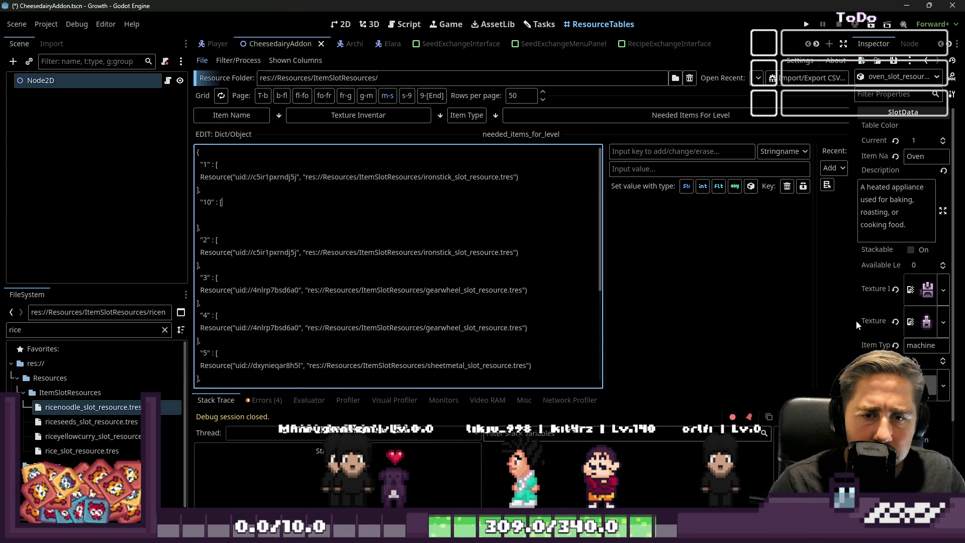
Step: Widen the Inspector and scroll through the Oven's properties, briefly expanding Seeds, Chests, Machines, Fences
left_click_drag(854, 320, 729, 347)
scroll(802, 348, "down", 5)
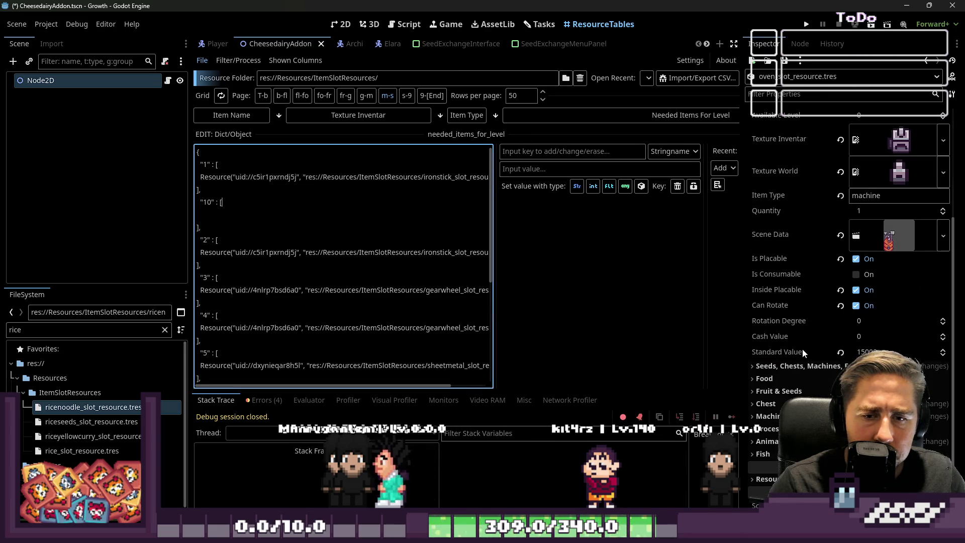
left_click(832, 365)
scroll(830, 333, "down", 2)
left_click(830, 313)
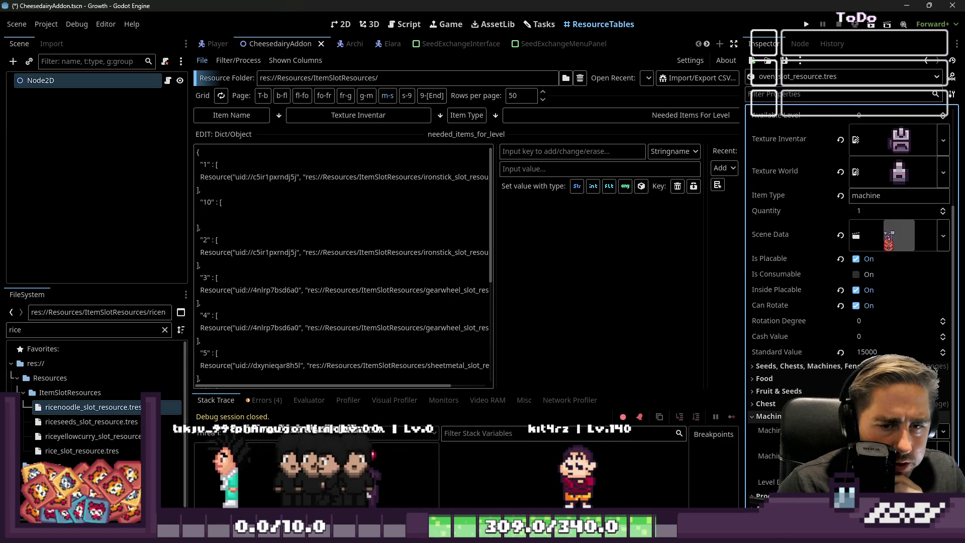
scroll(849, 301, "down", 3)
scroll(849, 302, "up", 3)
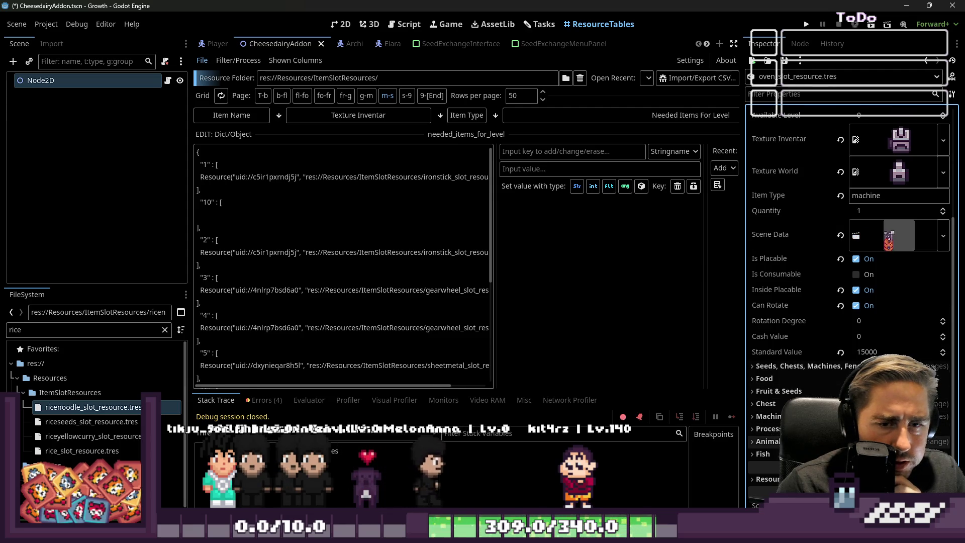
scroll(844, 352, "down", 6)
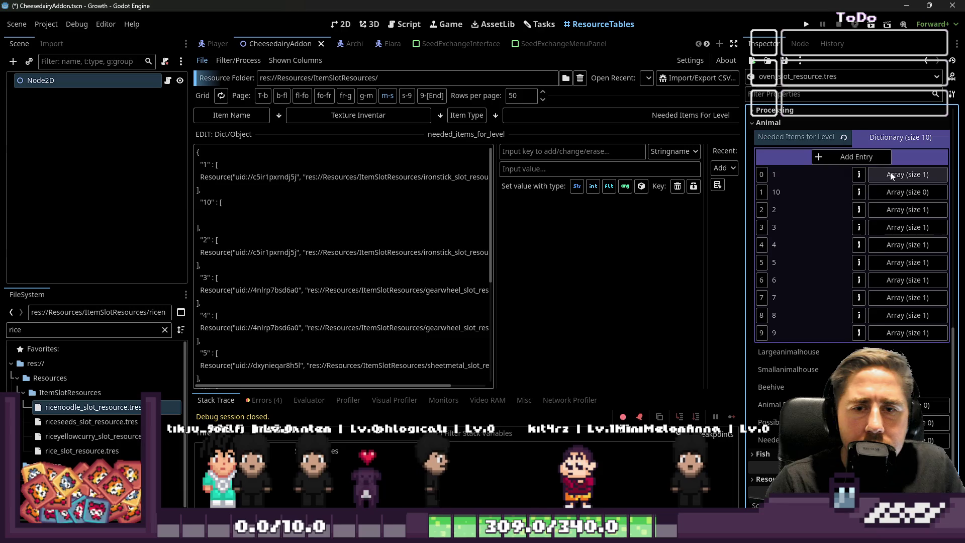
Step: Add a second slot to level 1's needed items and fill it with the grilled pork resource
left_click(889, 173)
left_click(834, 195)
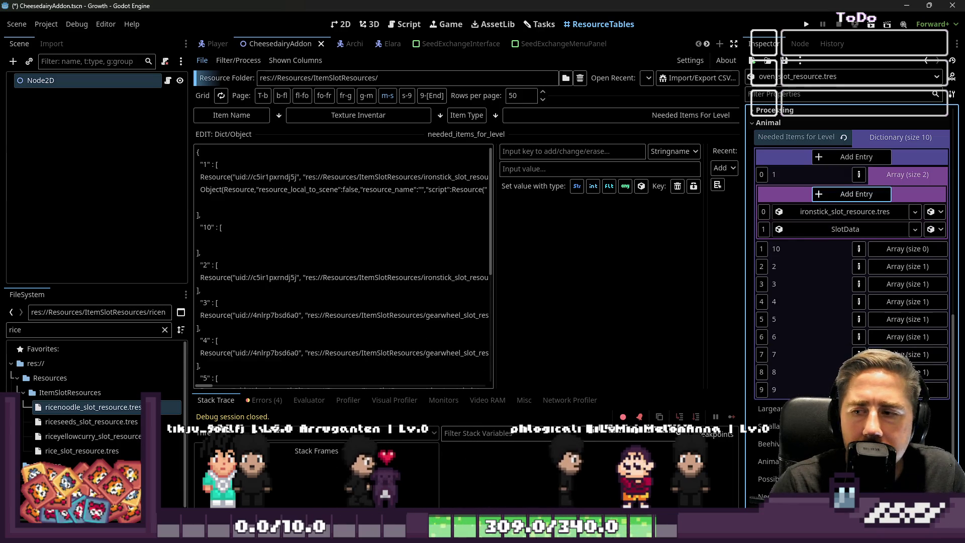
double_click(93, 330)
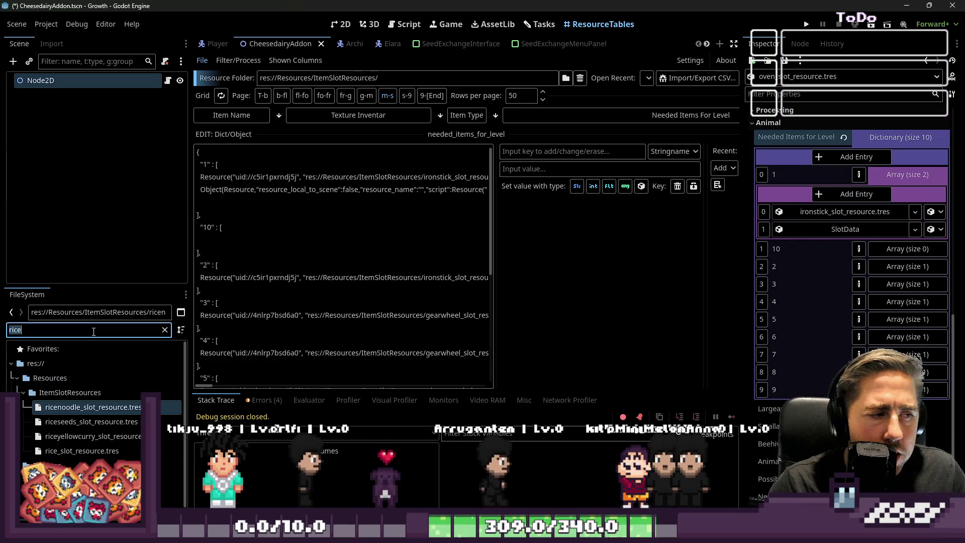
type("Grilledpork")
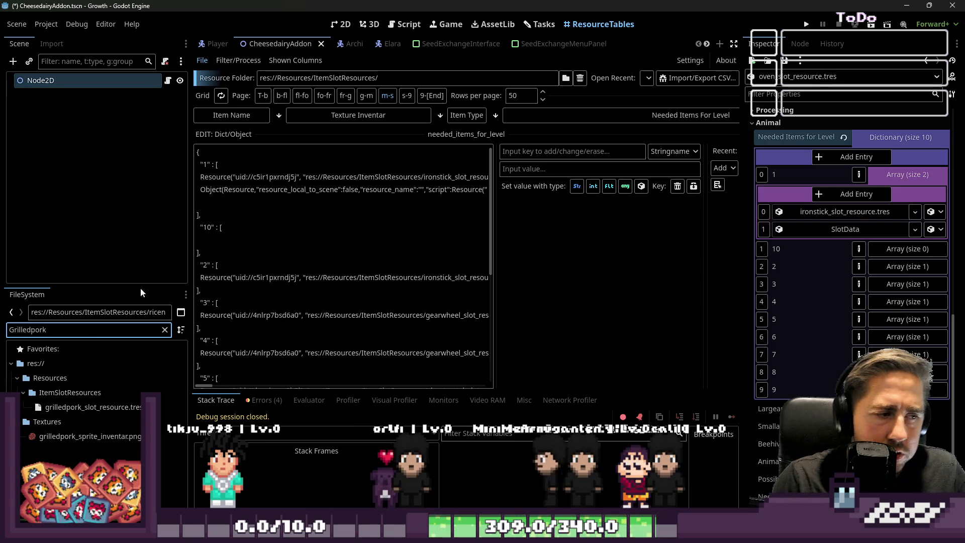
left_click_drag(113, 405, 834, 230)
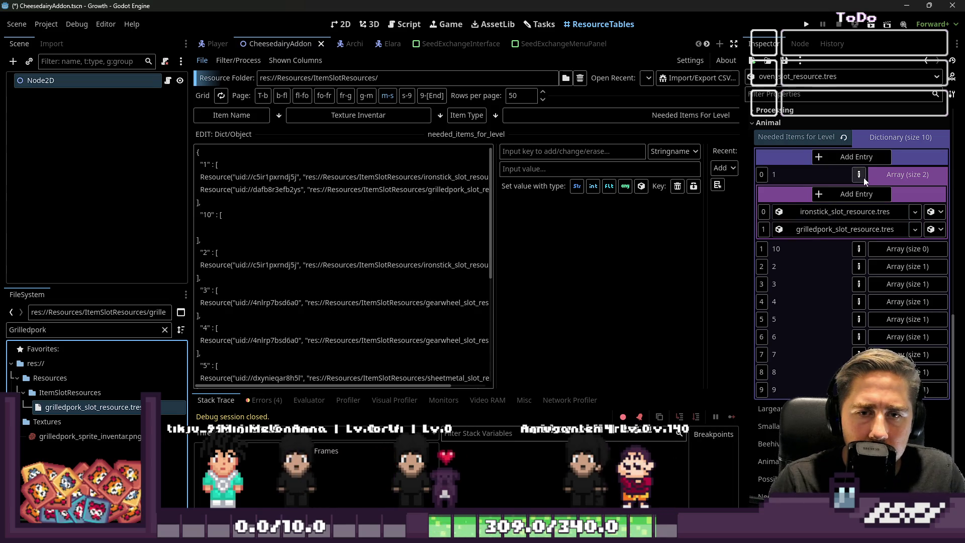
left_click(885, 176)
Step: Add grilled pork and chestnut as the second and third slots of level 2's needed items
left_click(883, 206)
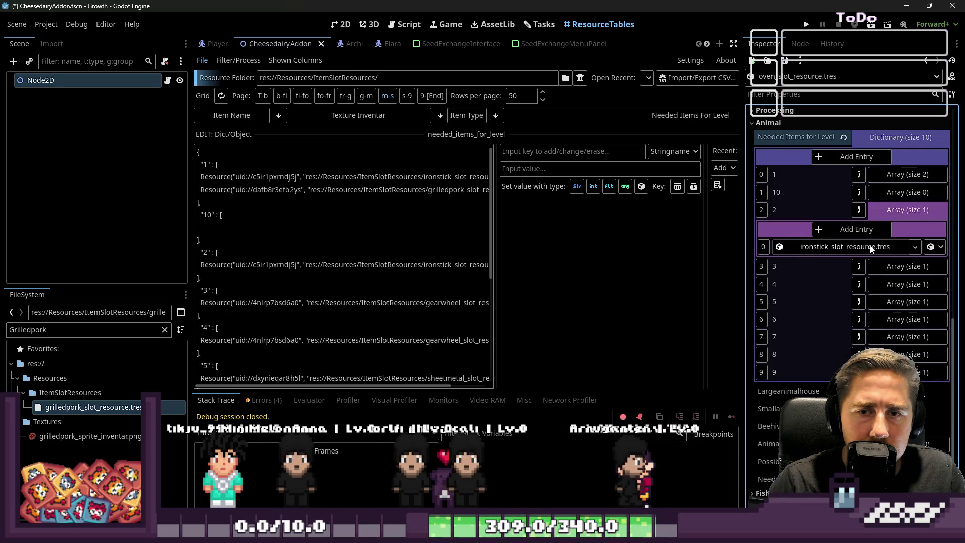
left_click(865, 231)
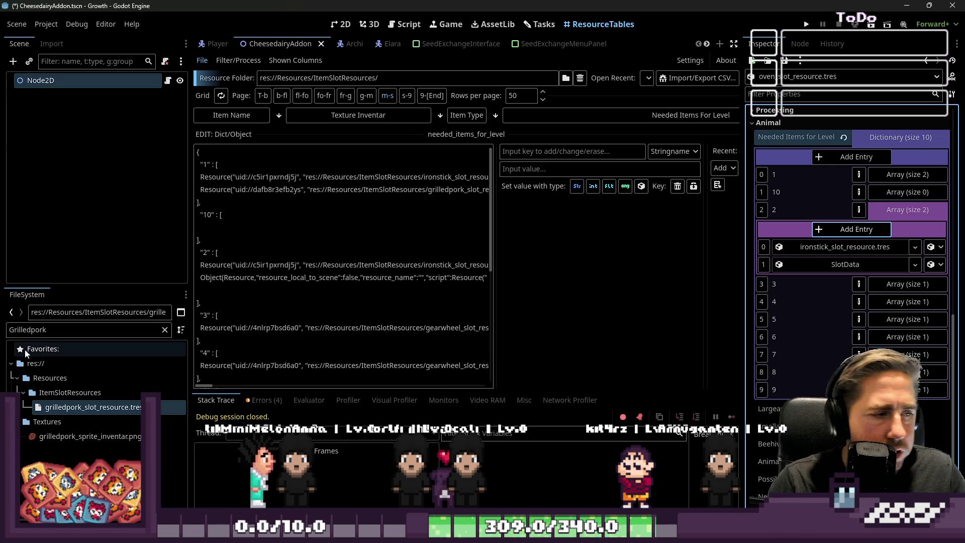
mouse_move(64, 407)
left_mouse_down()
mouse_move(452, 326)
mouse_move(844, 264)
left_mouse_up()
left_click(856, 229)
left_click(41, 329)
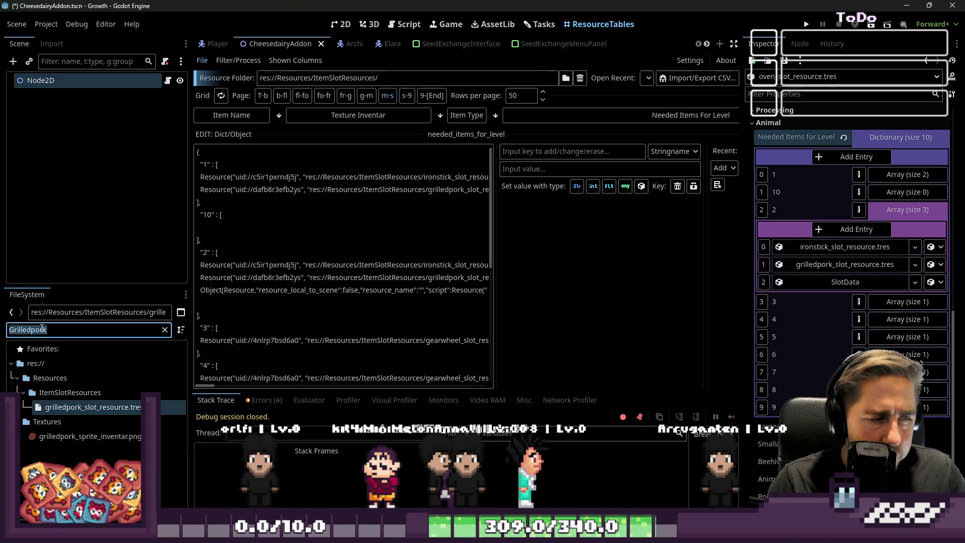
type("Chest")
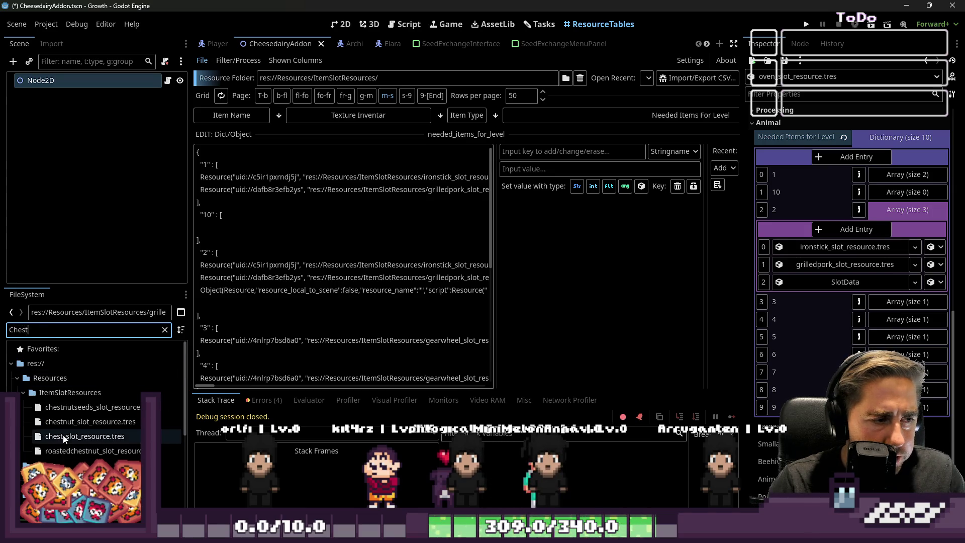
mouse_move(76, 421)
left_mouse_down()
mouse_move(880, 301)
mouse_move(854, 282)
left_mouse_up()
left_click(908, 211)
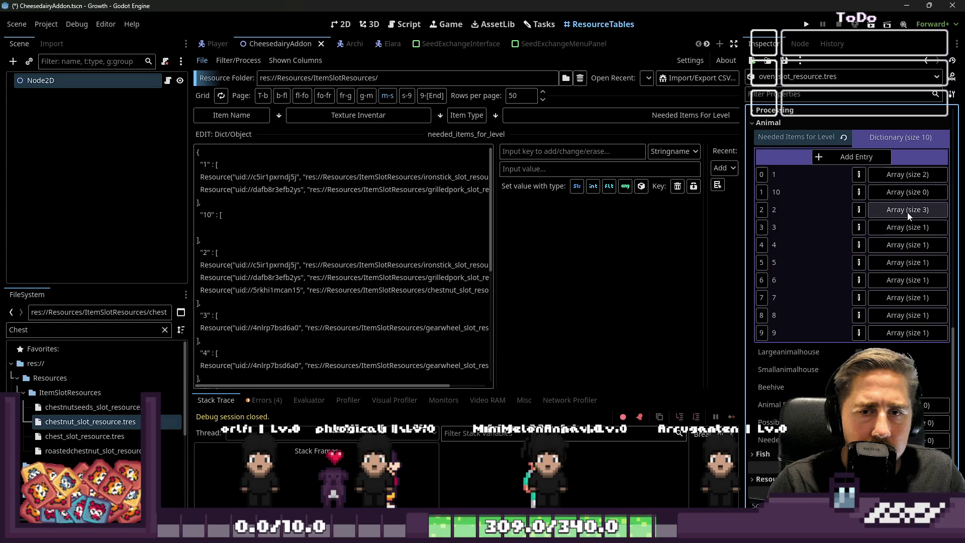
Step: Add chestnut and walnut as the second and third slots of level 3's needed items
left_click(898, 228)
left_click(854, 247)
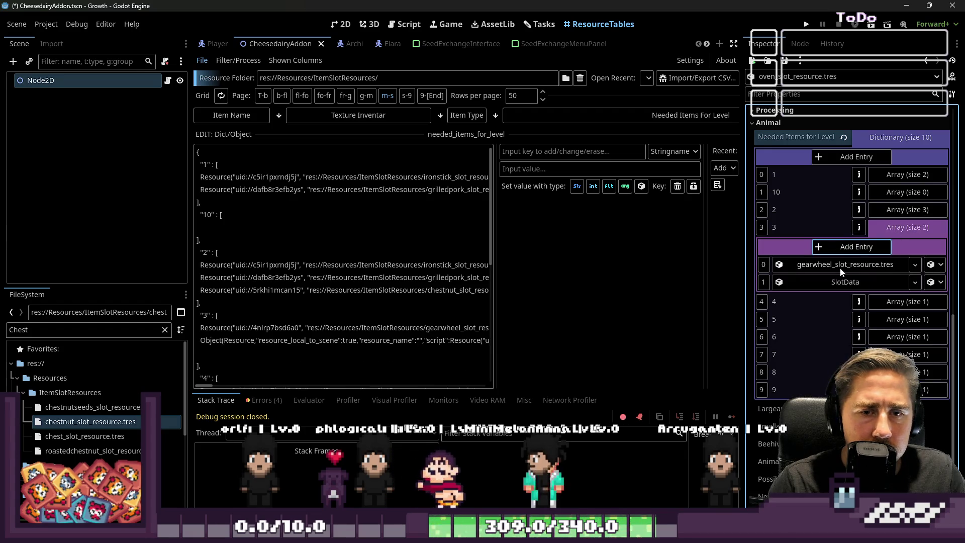
left_click(854, 246)
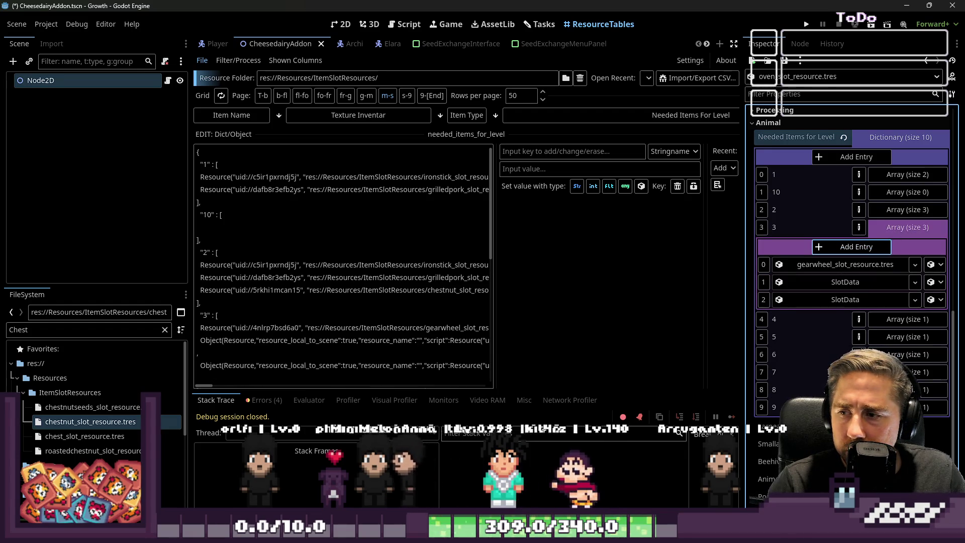
mouse_move(52, 421)
left_mouse_down()
mouse_move(816, 272)
mouse_move(824, 282)
left_mouse_up()
key("ctrl+f")
type("Walnu")
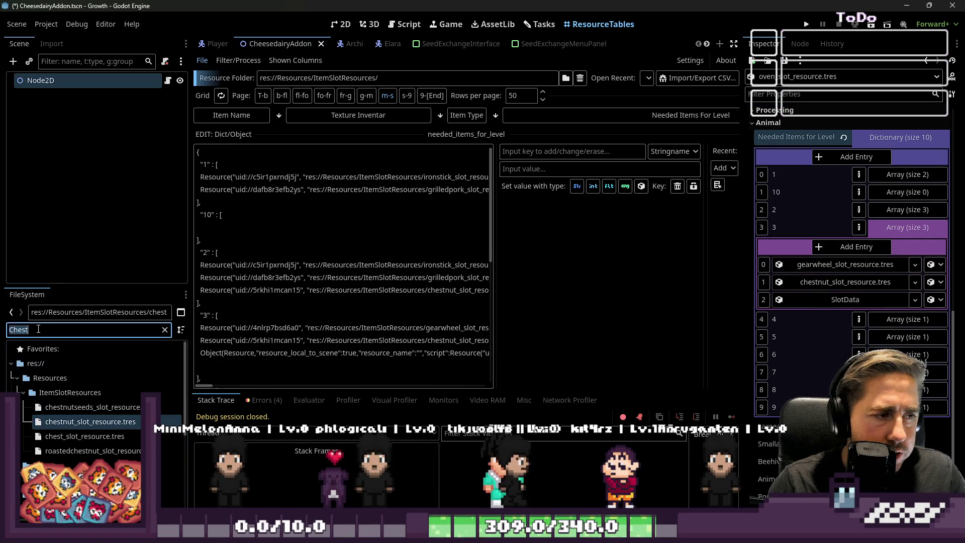
type("t")
left_click_drag(70, 421, 349, 403)
mouse_move(51, 425)
left_mouse_down()
mouse_move(58, 439)
mouse_move(827, 296)
left_mouse_up()
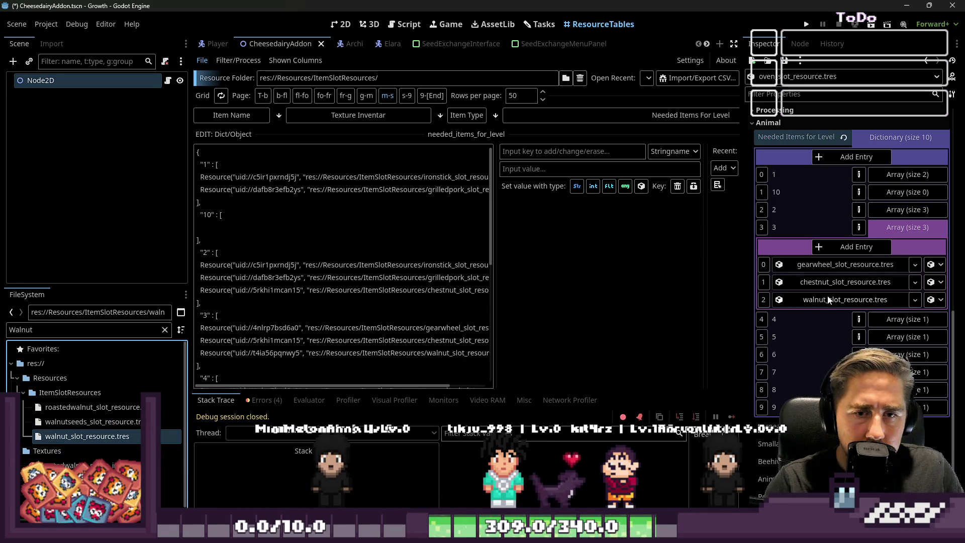
left_click(900, 233)
Step: Fill level 4's needed items with gearwheel, cashew nut and pistachio, pistachio in the third slot
left_click(888, 246)
left_click(854, 265)
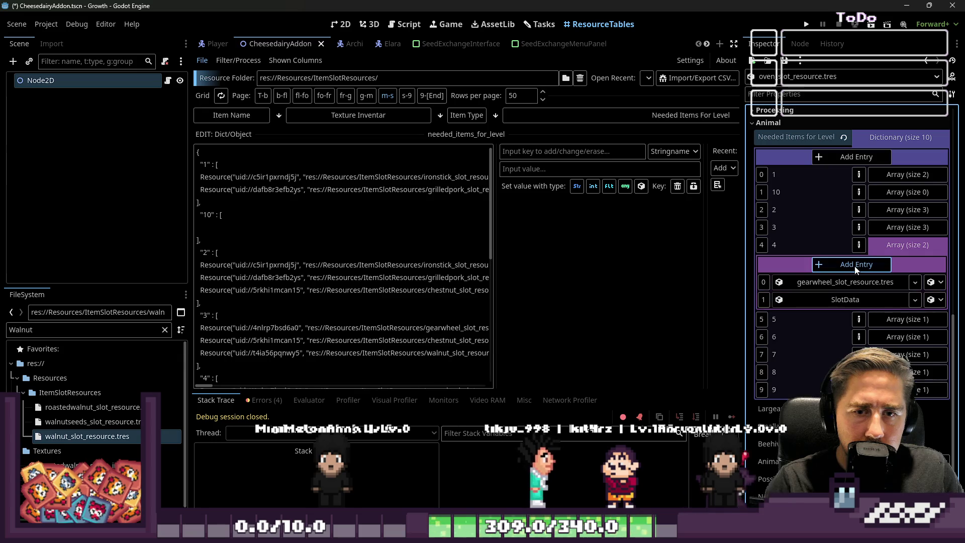
left_click(855, 267)
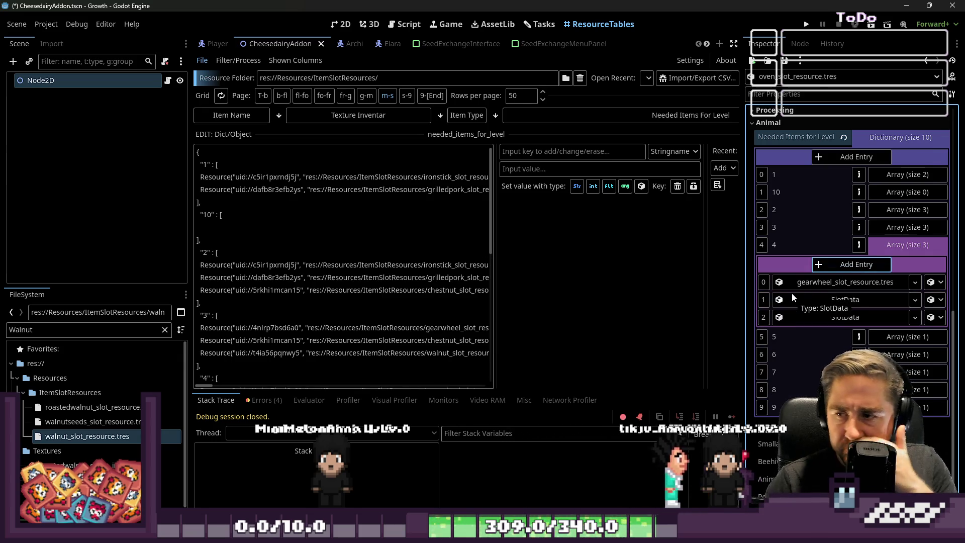
left_click(165, 329)
left_click(43, 332)
type("cash")
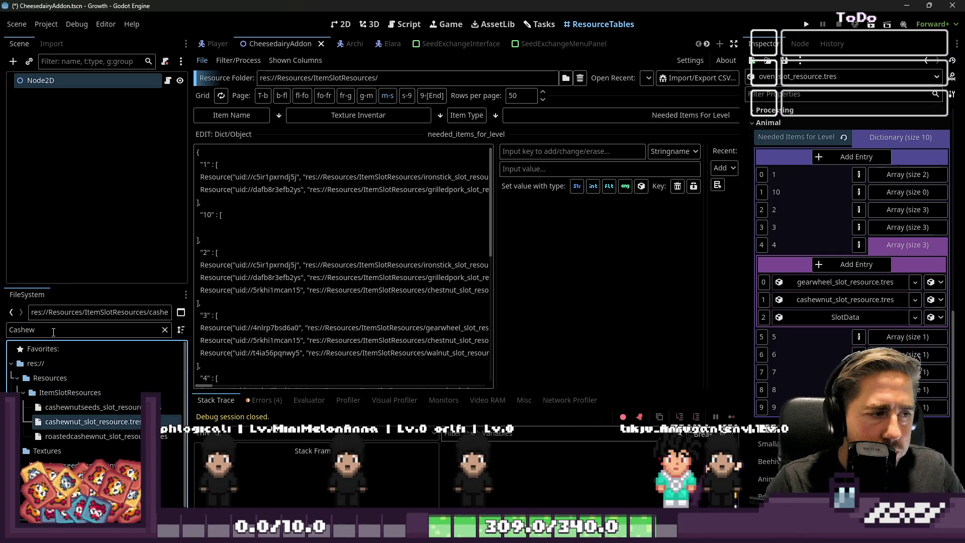
type("pistac")
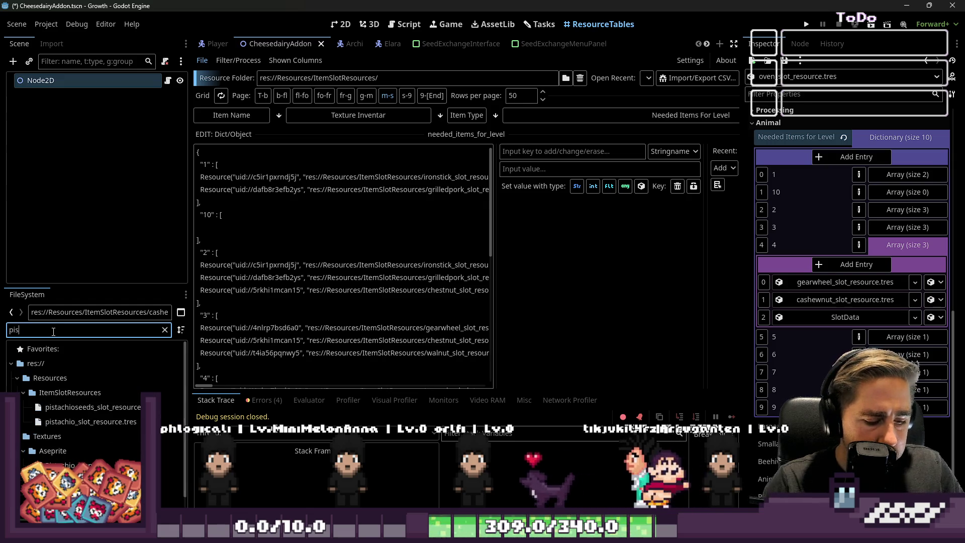
mouse_move(91, 421)
left_mouse_down()
mouse_move(845, 302)
mouse_move(855, 326)
left_mouse_up()
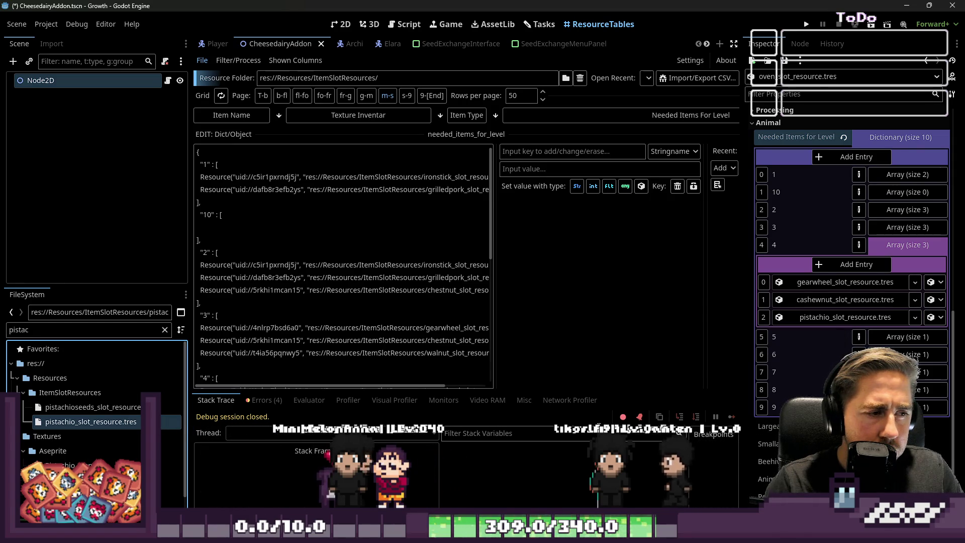
scroll(102, 433, "down", 2)
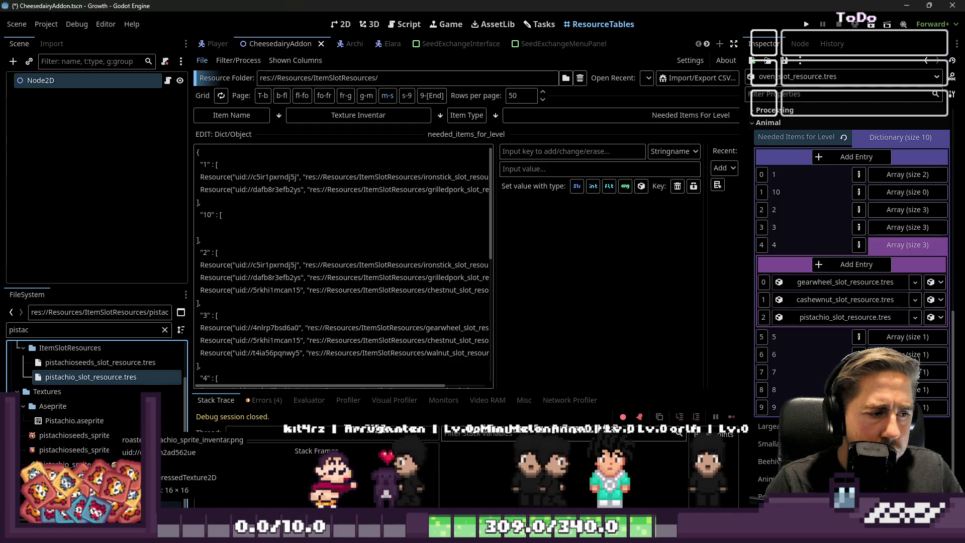
scroll(57, 362, "up", 2)
Step: Search the FileSystem for 'roat' to review the existing roasted item resources
double_click(57, 331)
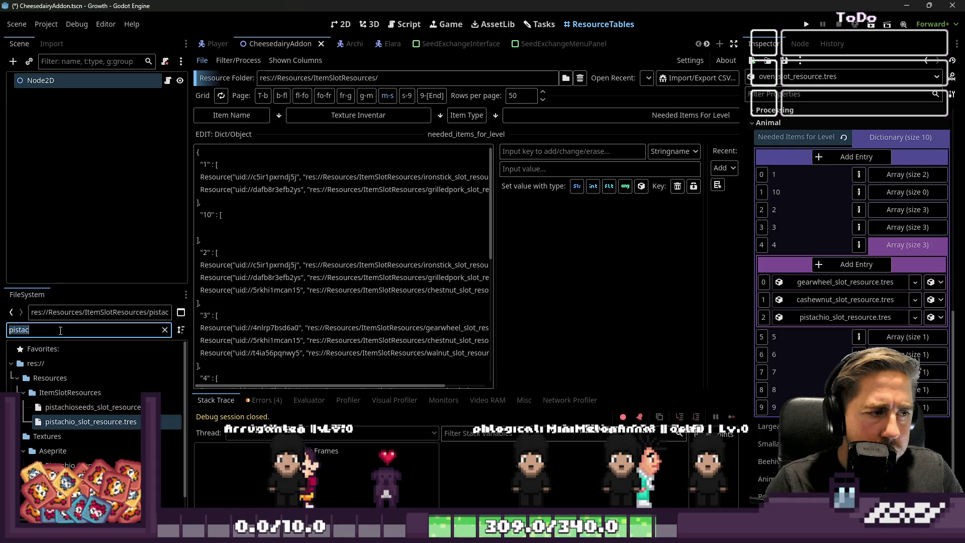
type("roat")
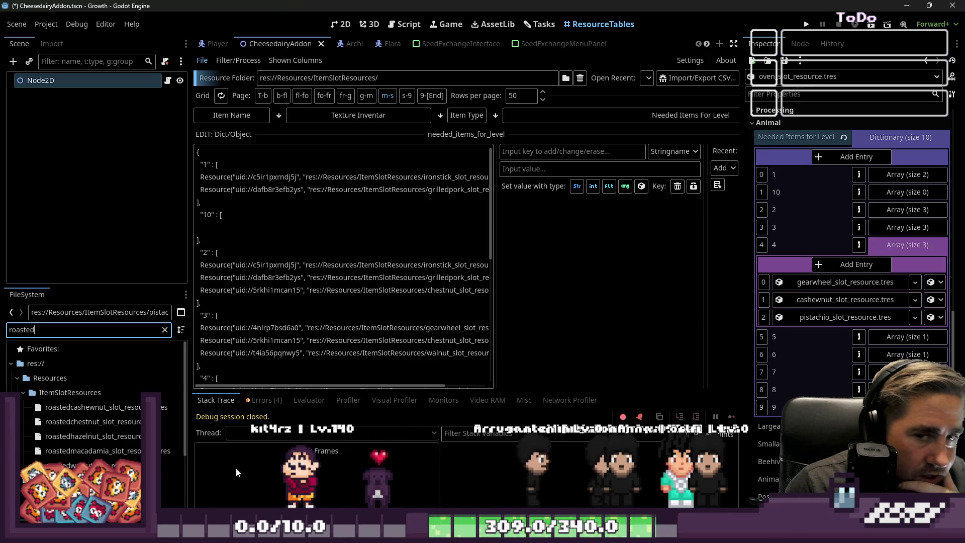
scroll(96, 427, "down", 5)
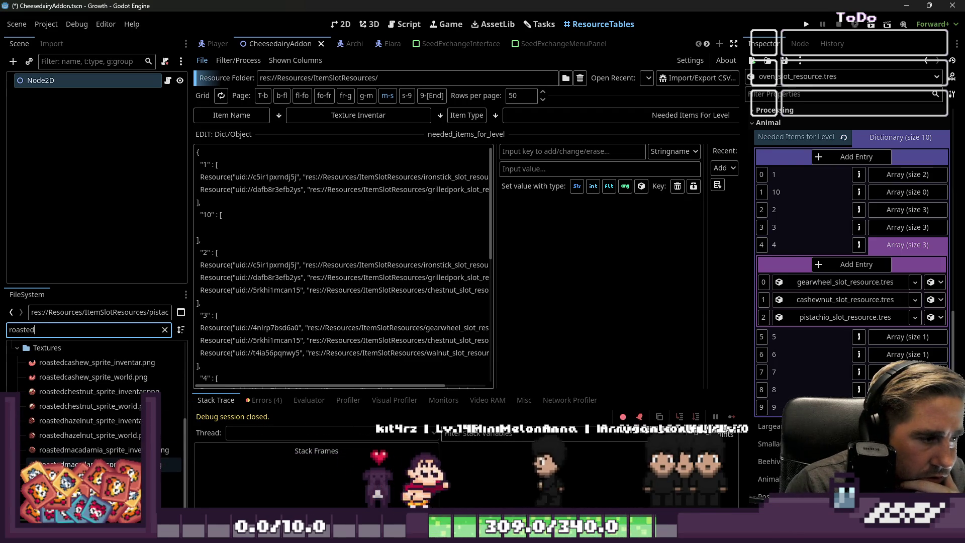
scroll(95, 402, "up", 3)
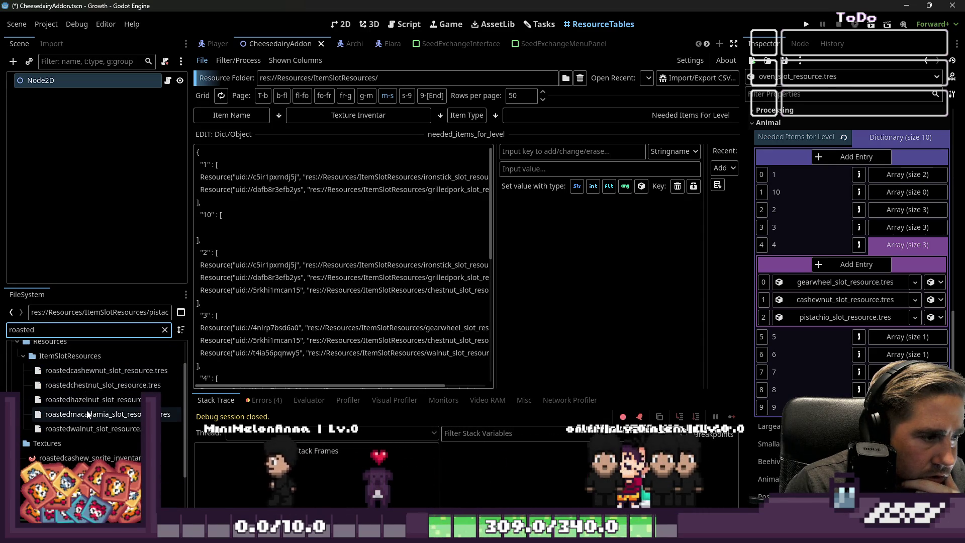
left_click(755, 63)
Step: Create a new SlotData resource named 'Roasted Pistachio'
double_click(378, 177)
left_click(863, 156)
type("Roasted Pistachh")
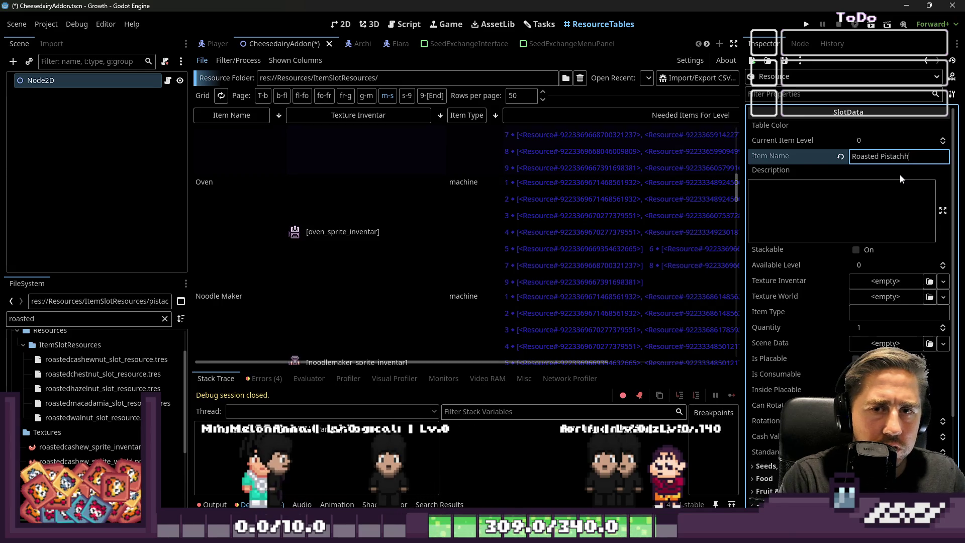
key("BackSpace")
type("io")
key("Tab")
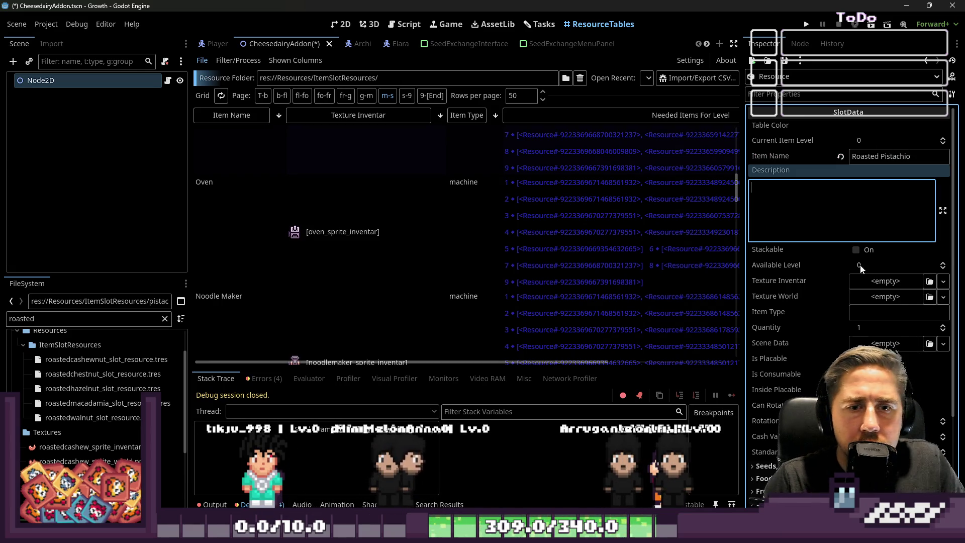
Step: Make Roasted Pistachio stackable and assign the roasted pistachio sprites as its textures
left_click(857, 250)
scroll(86, 456, "down", 3)
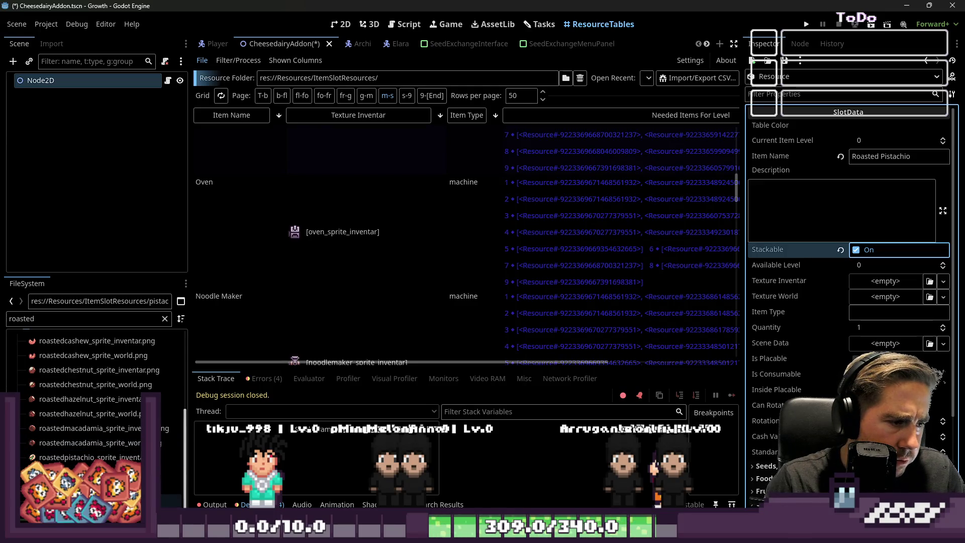
mouse_move(86, 471)
left_mouse_down()
mouse_move(863, 367)
mouse_move(862, 329)
mouse_move(895, 280)
mouse_move(885, 281)
left_mouse_up()
left_click_drag(85, 457, 885, 289)
left_click_drag(85, 472, 894, 313)
scroll(851, 342, "down", 2)
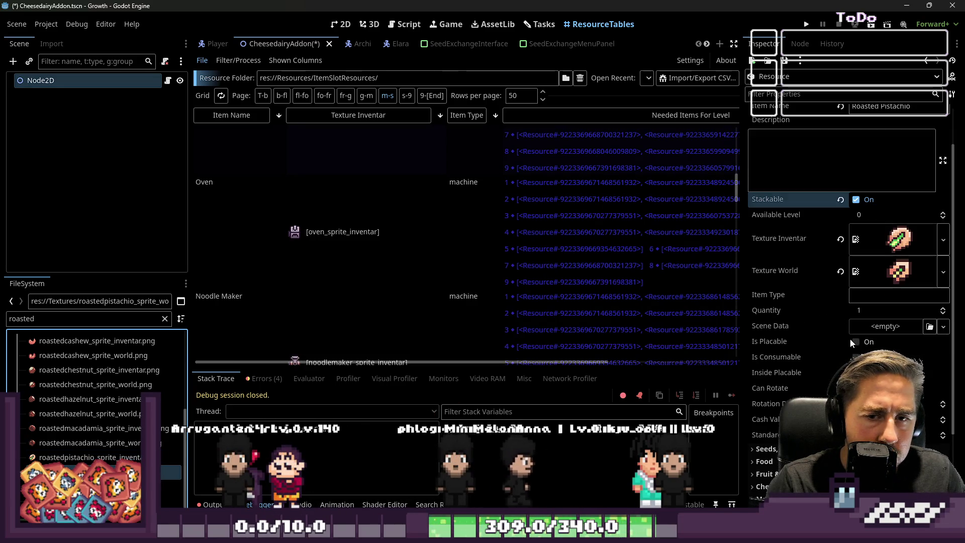
Step: Set Item Type to fruit, tick Is Consumable, and give Food an Energy Value of 7
left_click(872, 289)
type("fruit")
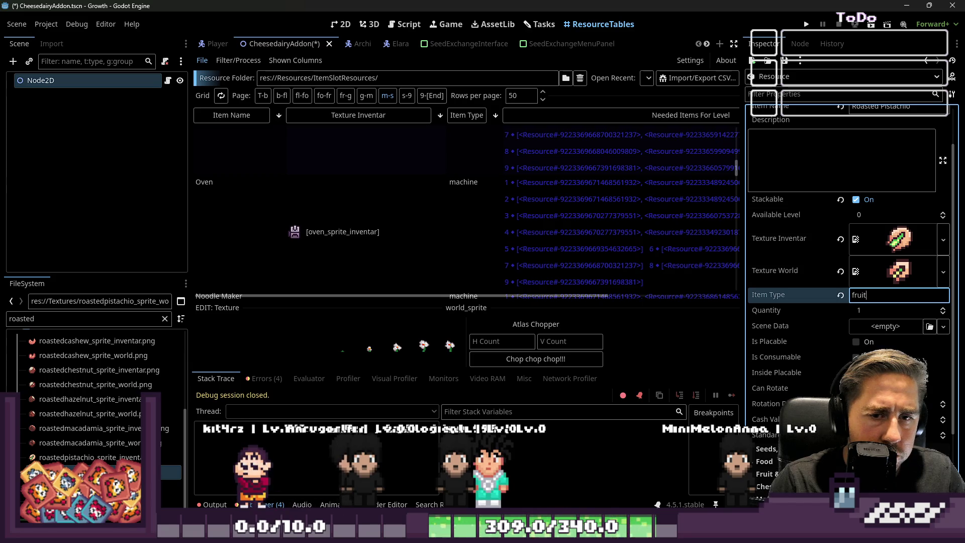
left_click(855, 357)
scroll(873, 326, "down", 2)
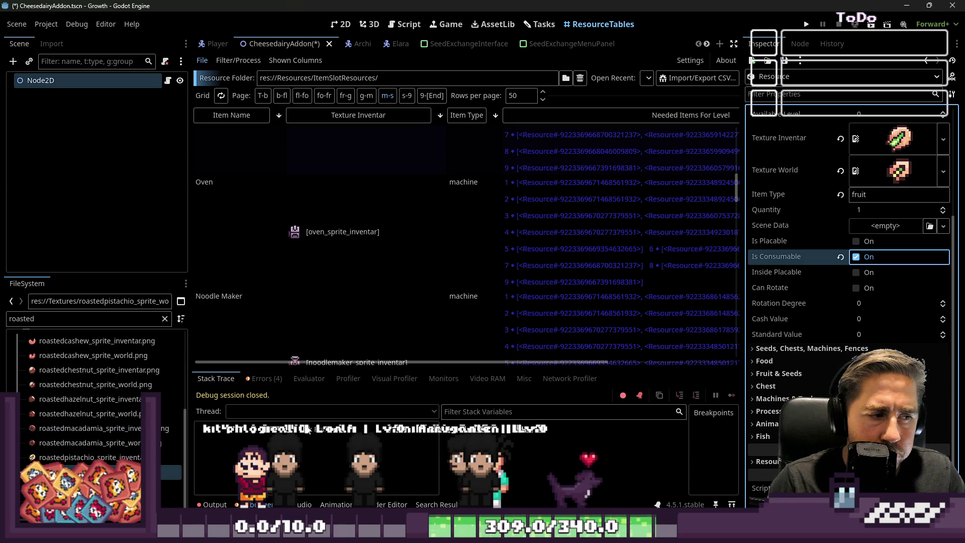
left_click(797, 362)
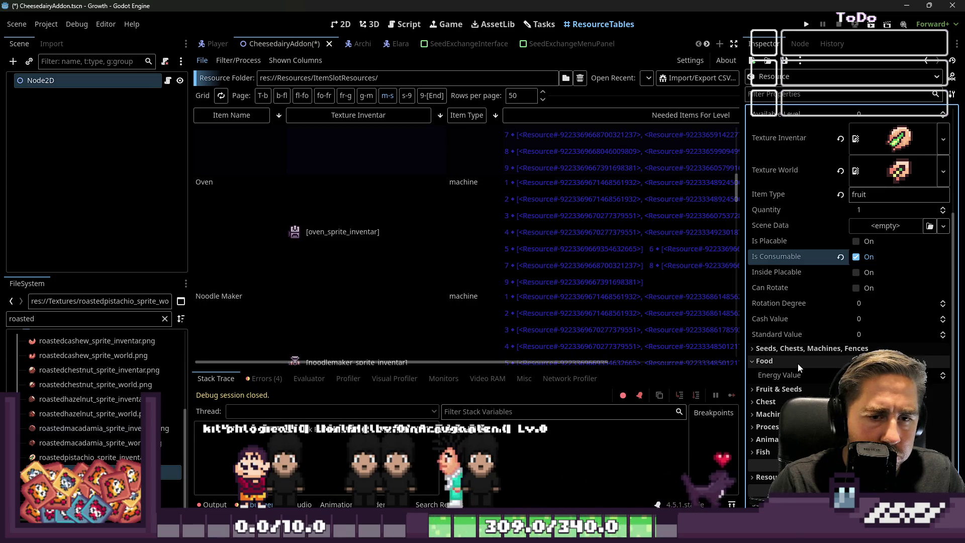
left_click(884, 375)
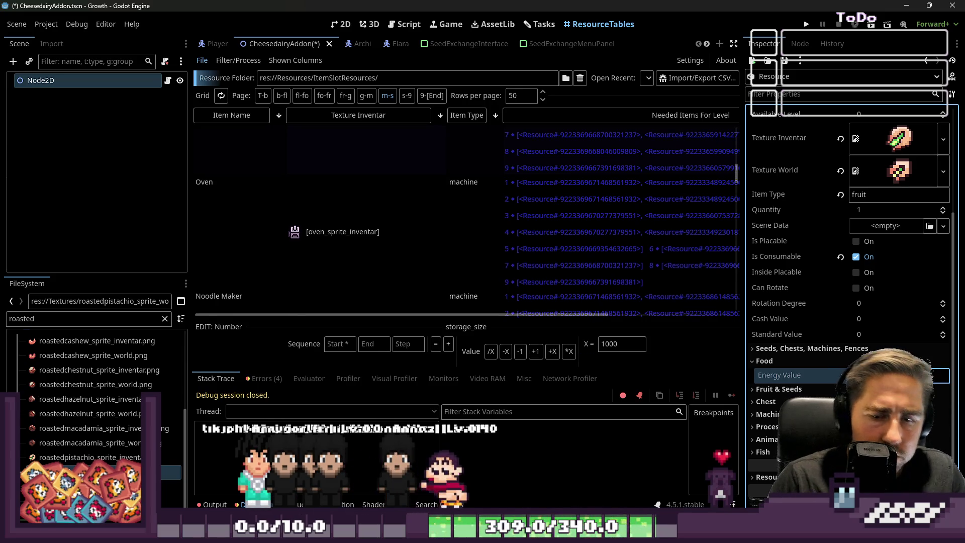
key("Return")
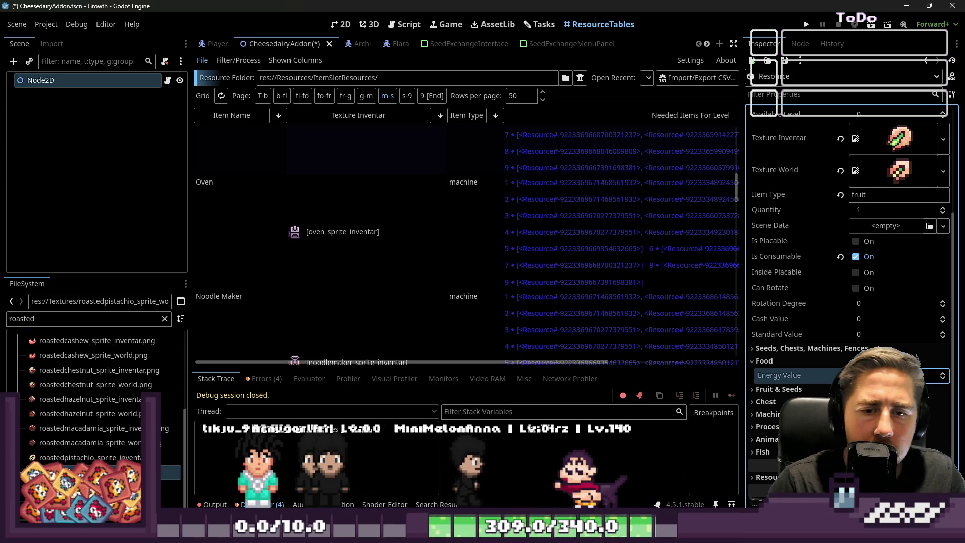
key("Return")
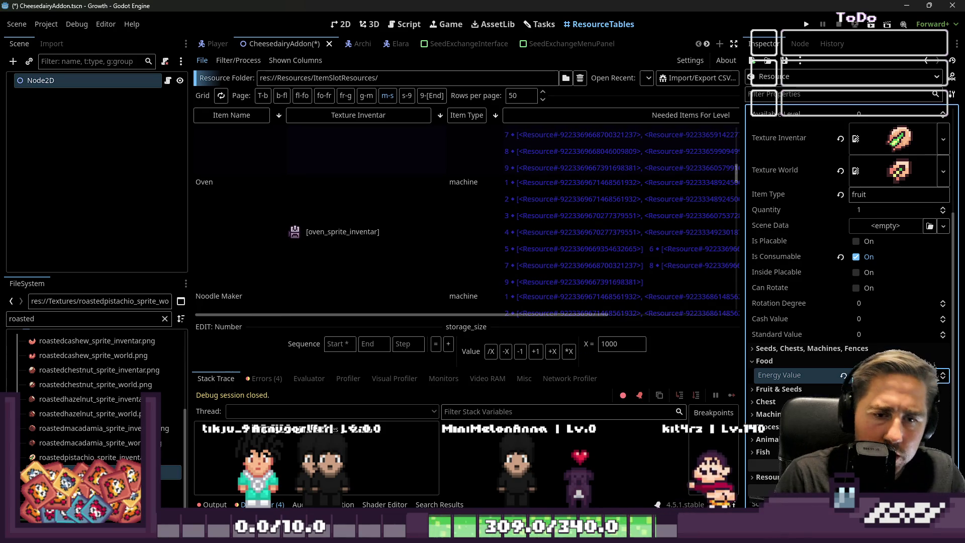
Step: Try a Fruit Type under Fruit & Seeds, then revert it to the default
left_click(778, 389)
scroll(849, 351, "down", 2)
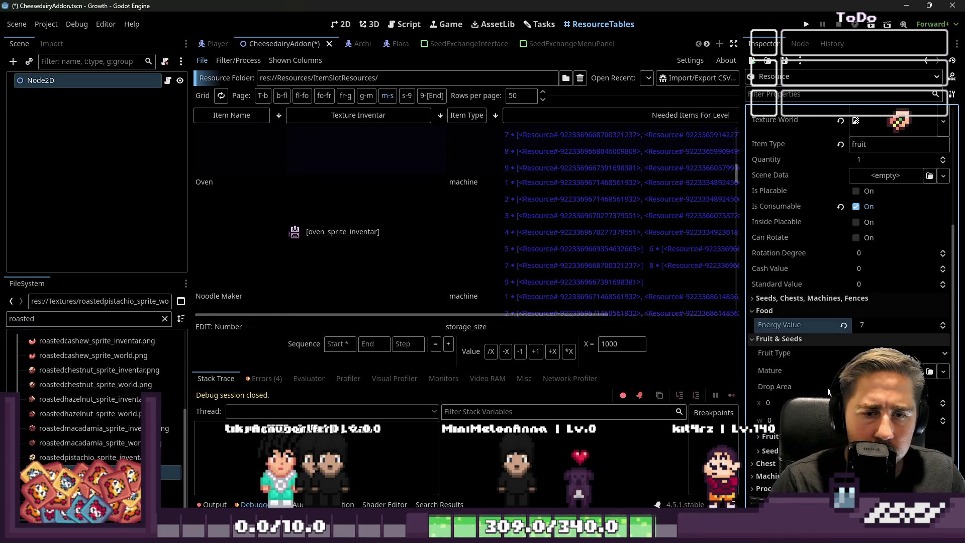
left_click(864, 353)
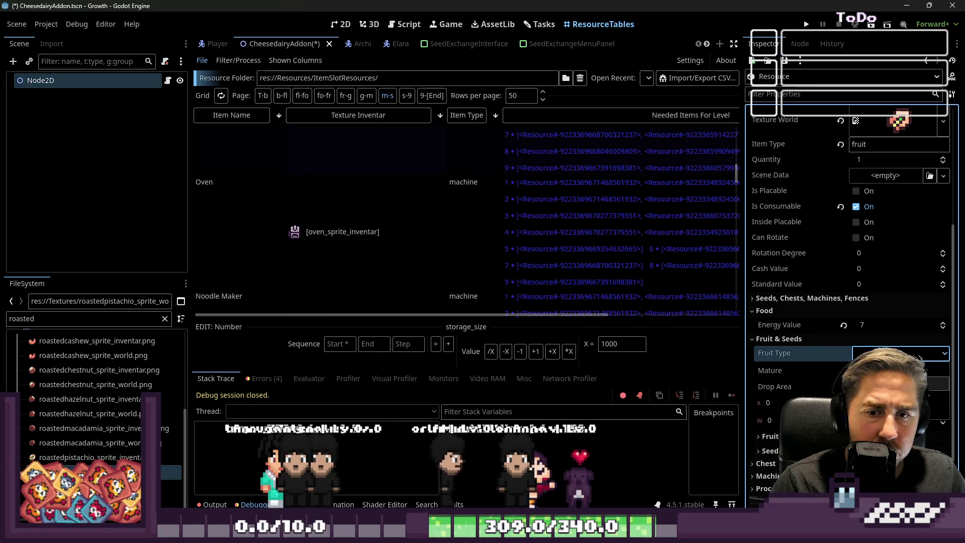
left_click(895, 370)
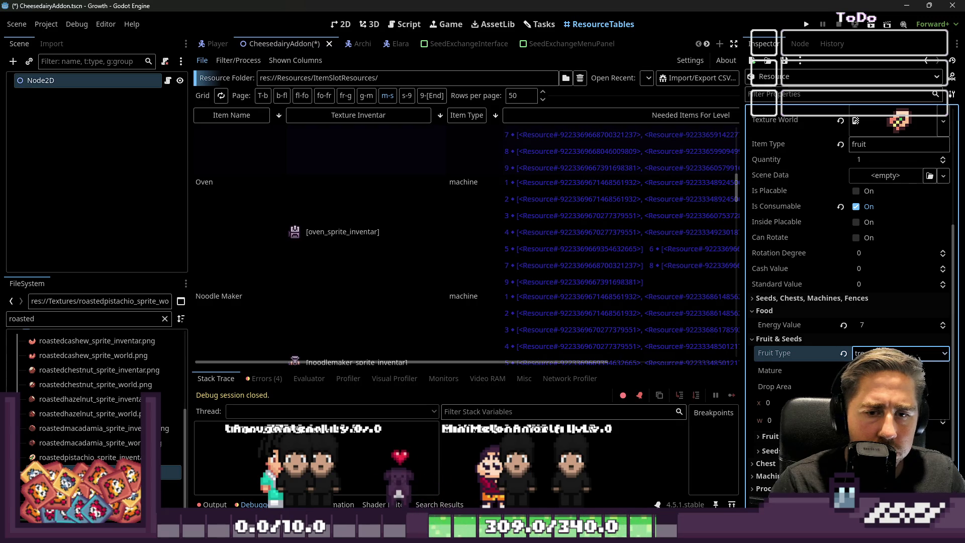
left_click(843, 353)
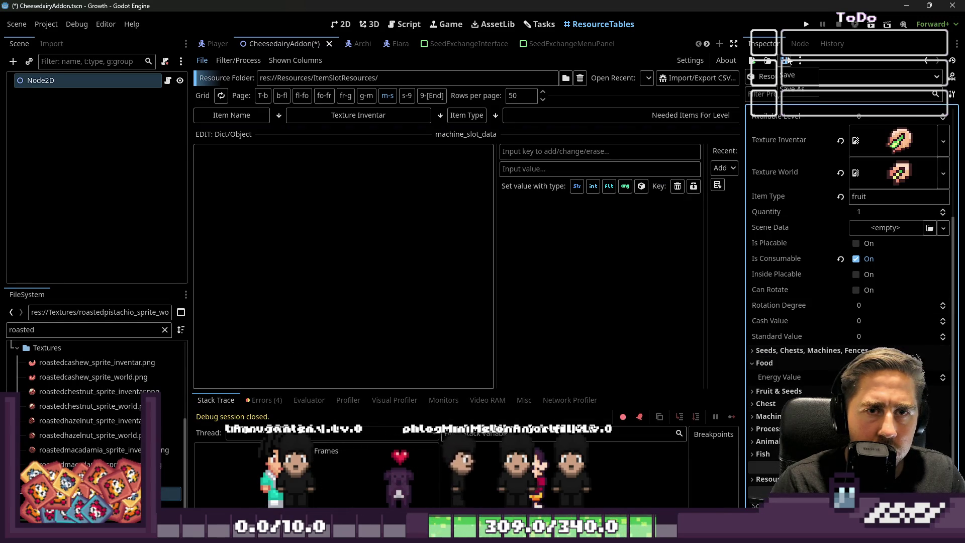
Step: Save the item as roastedpistachio_slot_resource.tres in ItemSlotResources, replacing 'asparagus' in the suggested name
left_click(791, 91)
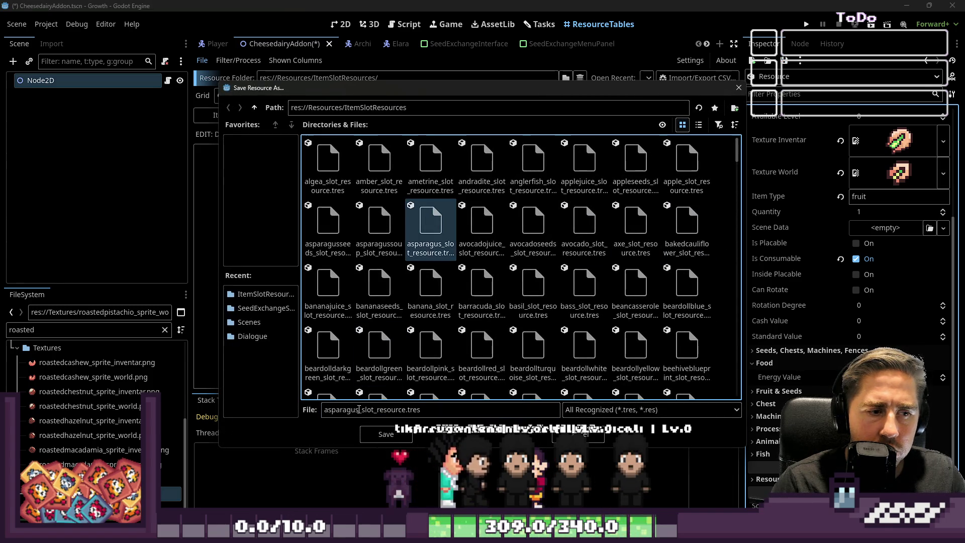
double_click(359, 408)
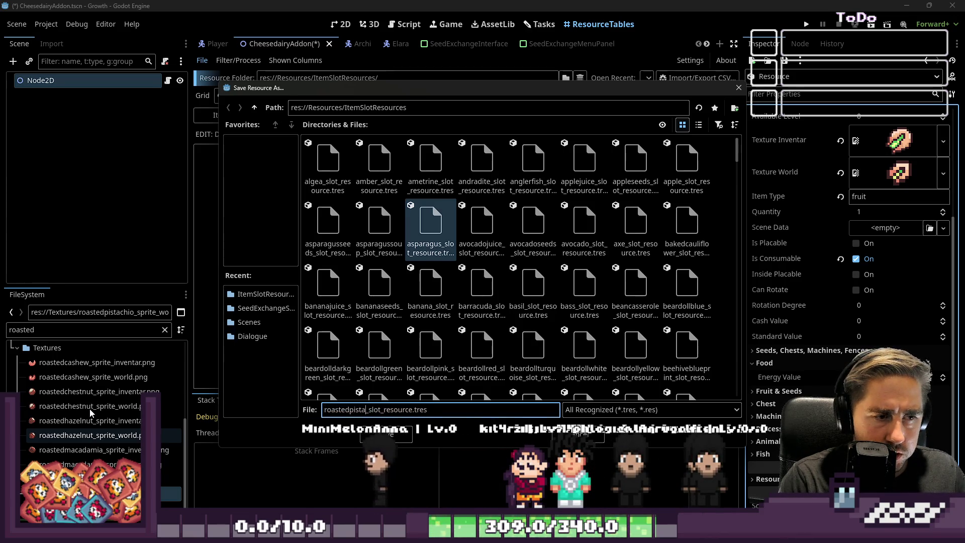
key("Return")
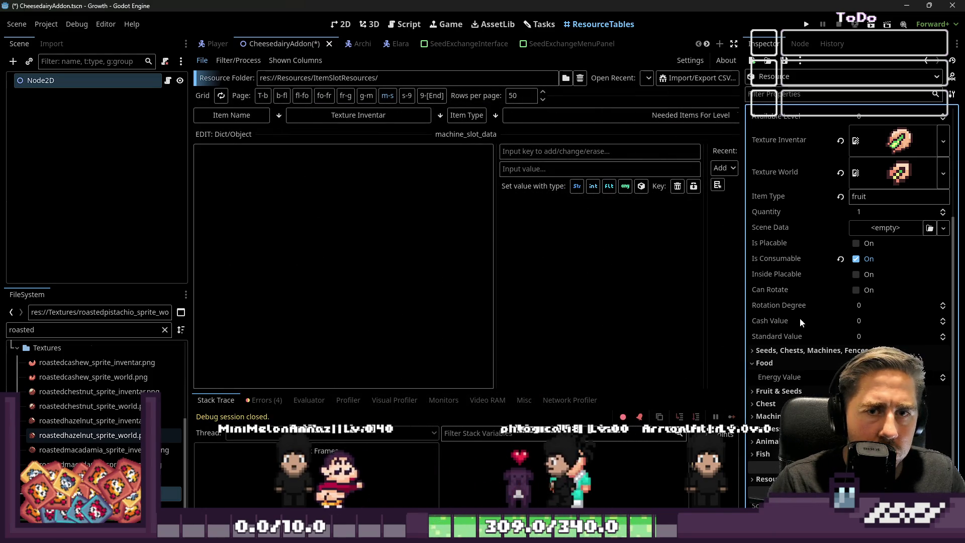
scroll(140, 397, "up", 3)
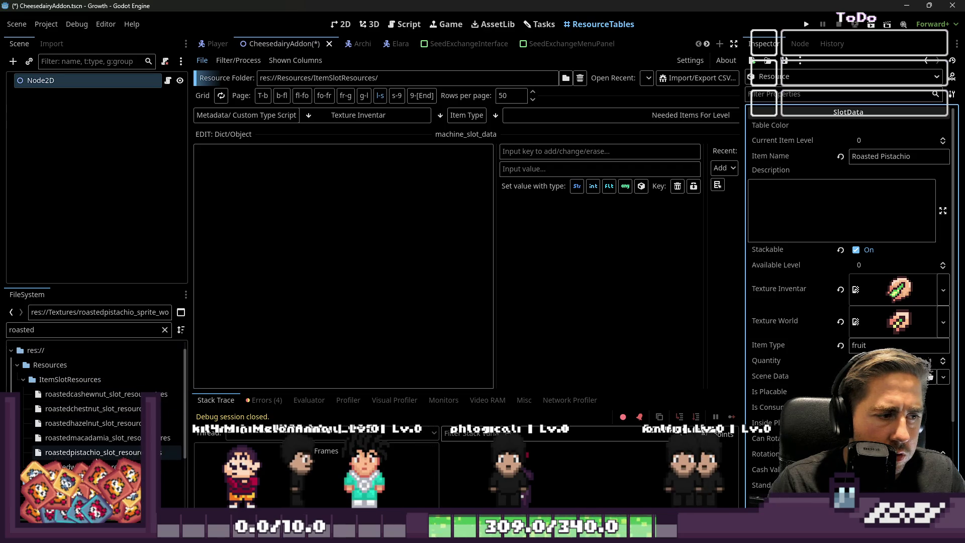
Step: Compare against Roasted Macadamia and change Roasted Pistachio's Item Type to food
left_click(94, 441)
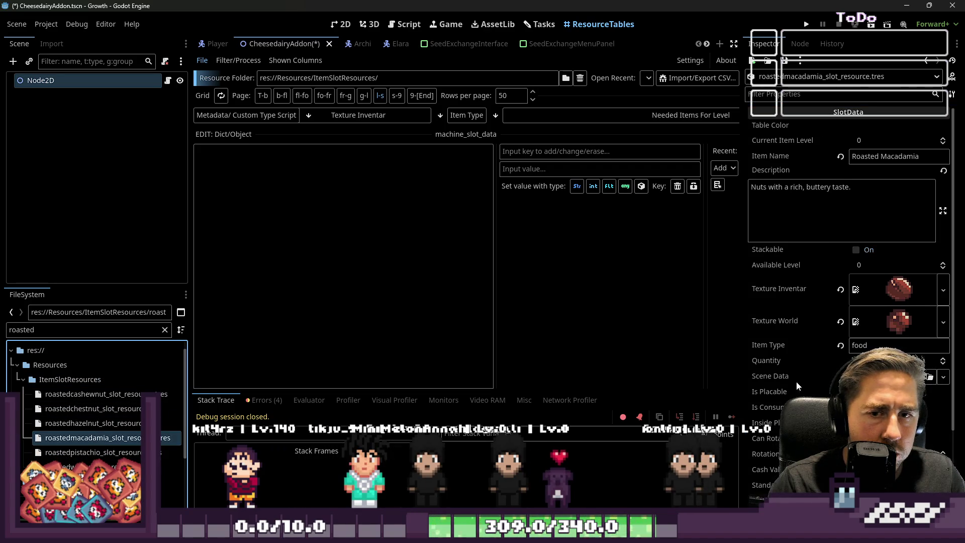
left_click(100, 453)
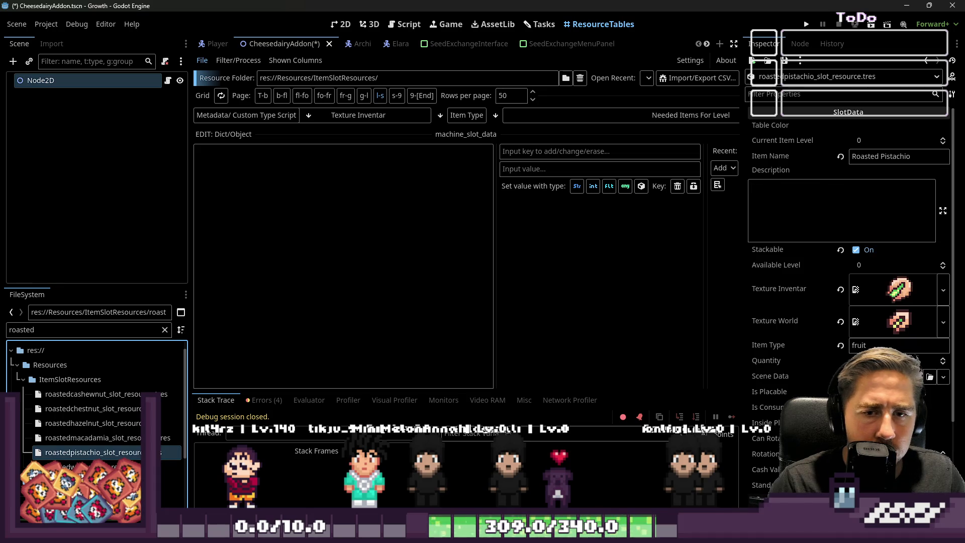
type("food")
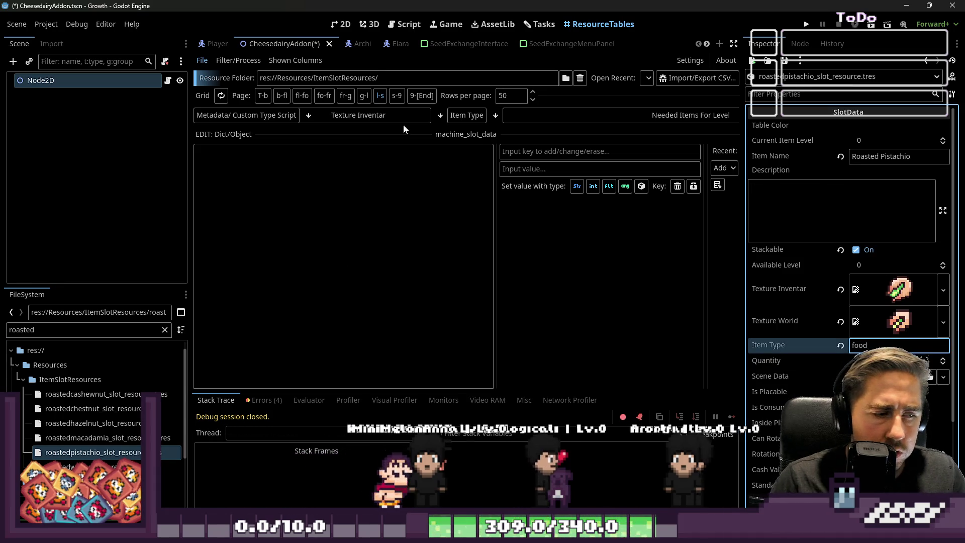
left_click(94, 438)
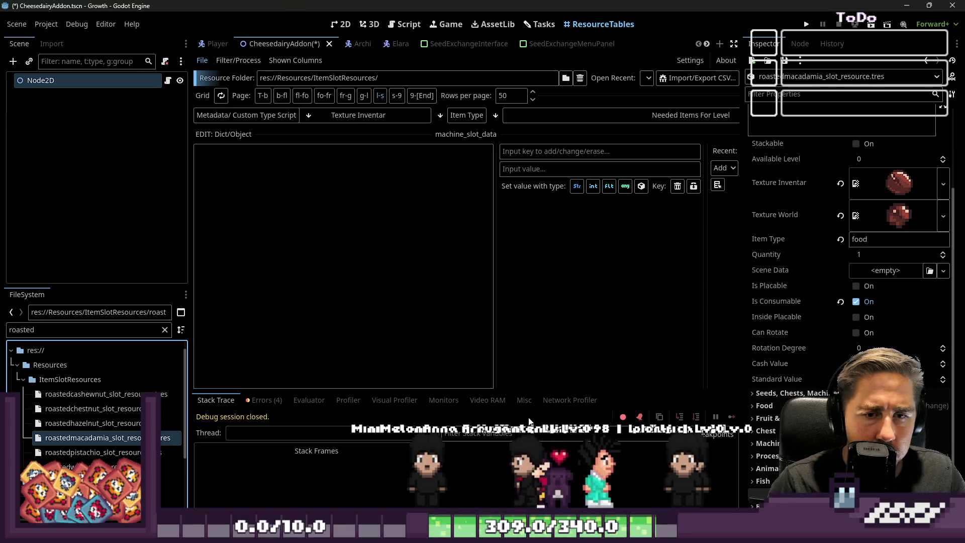
left_click(82, 455)
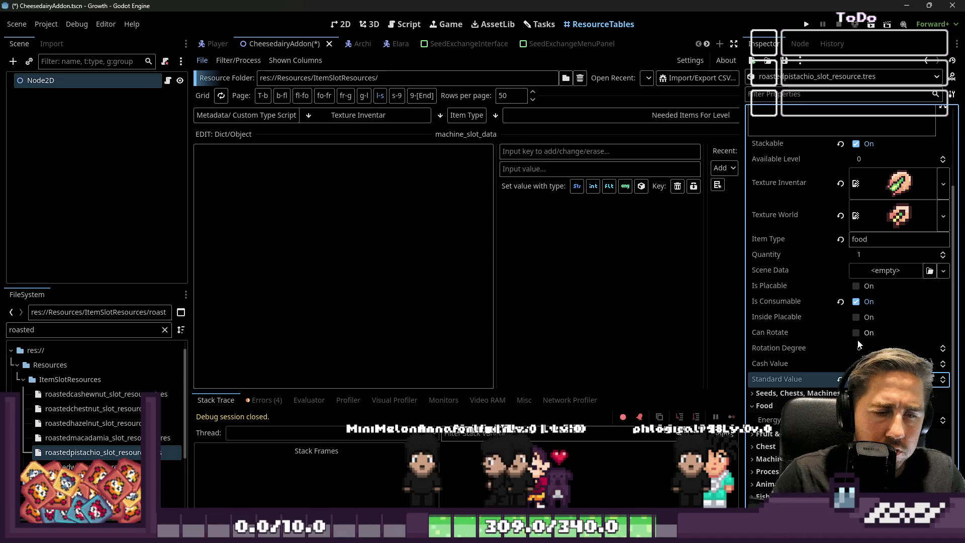
key("Up")
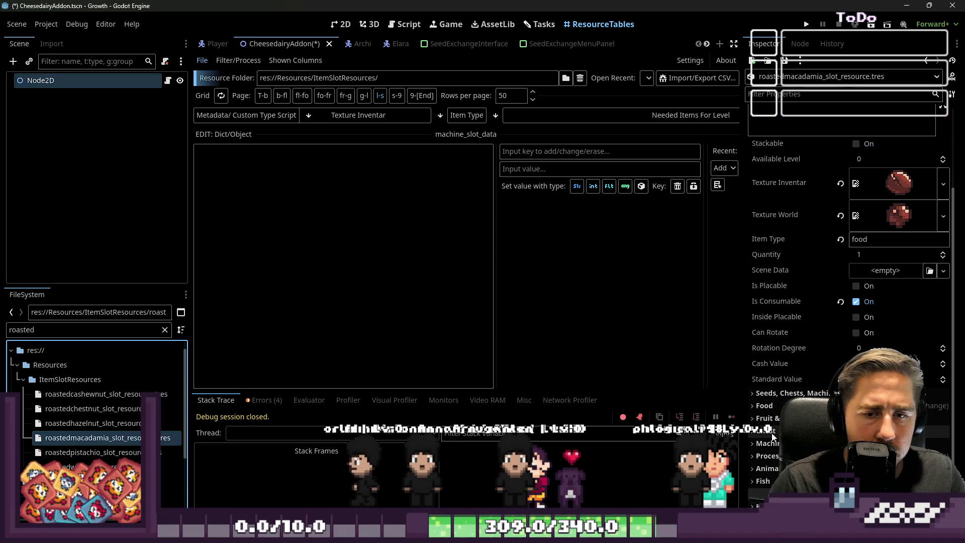
left_click(139, 455)
Step: Collapse the Food group and recheck Roasted Macadamia's lower properties for reference
left_click(764, 406)
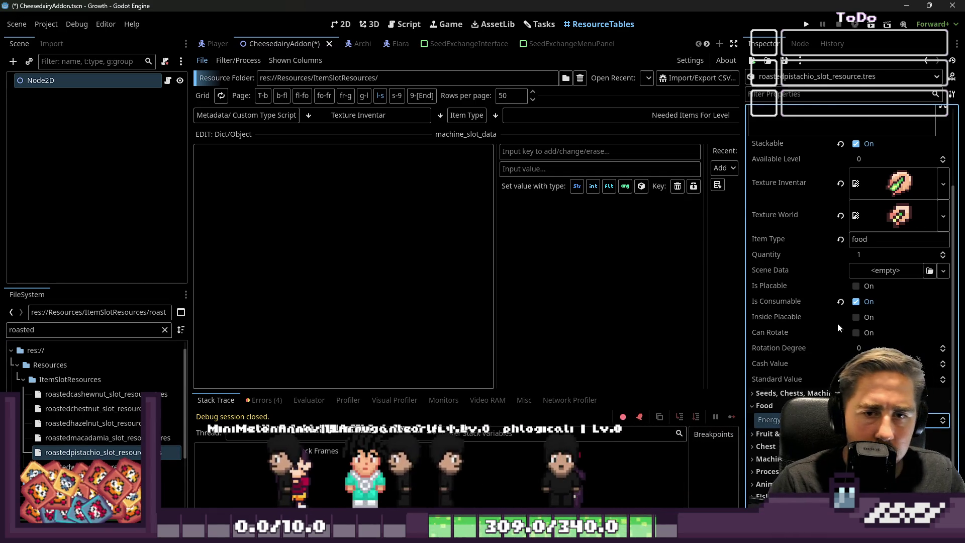
scroll(833, 321, "down", 2)
left_click(59, 438)
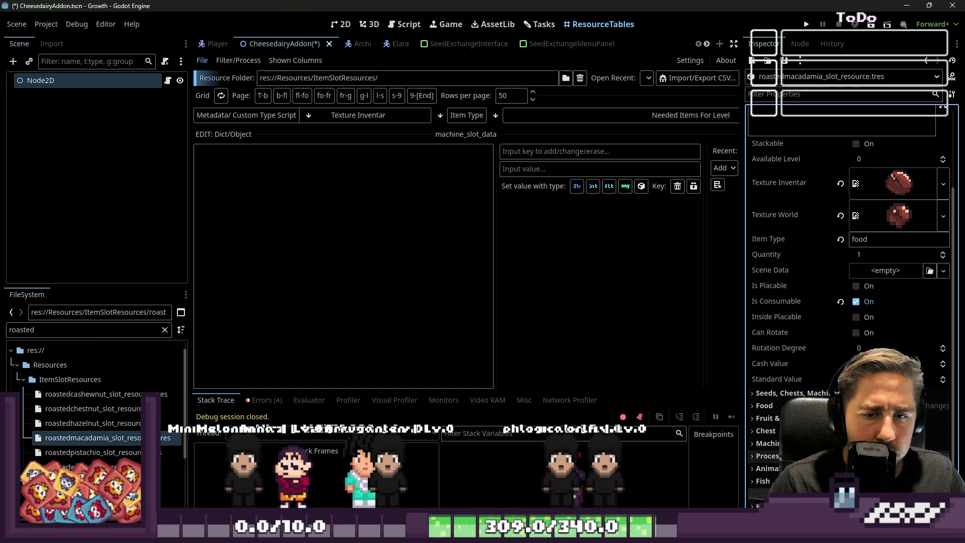
scroll(849, 251, "down", 3)
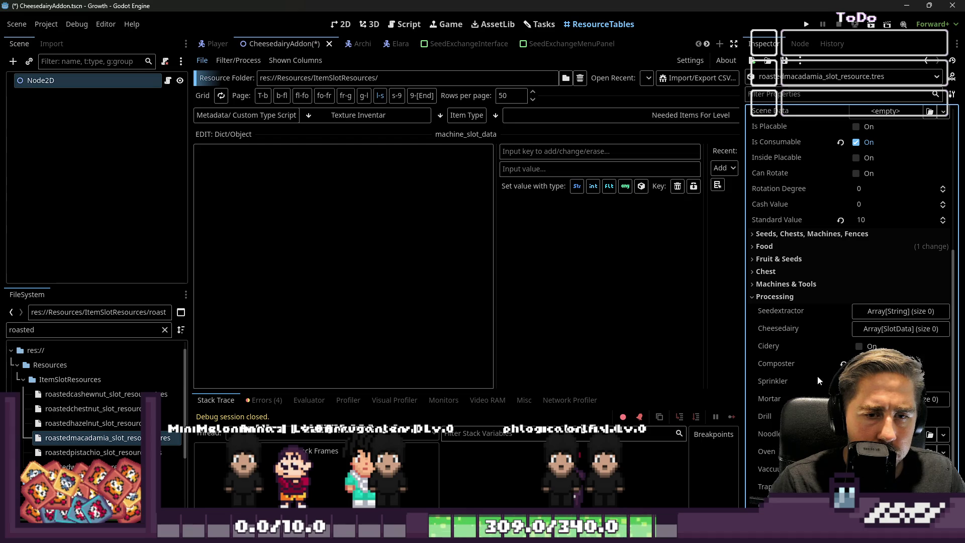
scroll(849, 252, "down", 1)
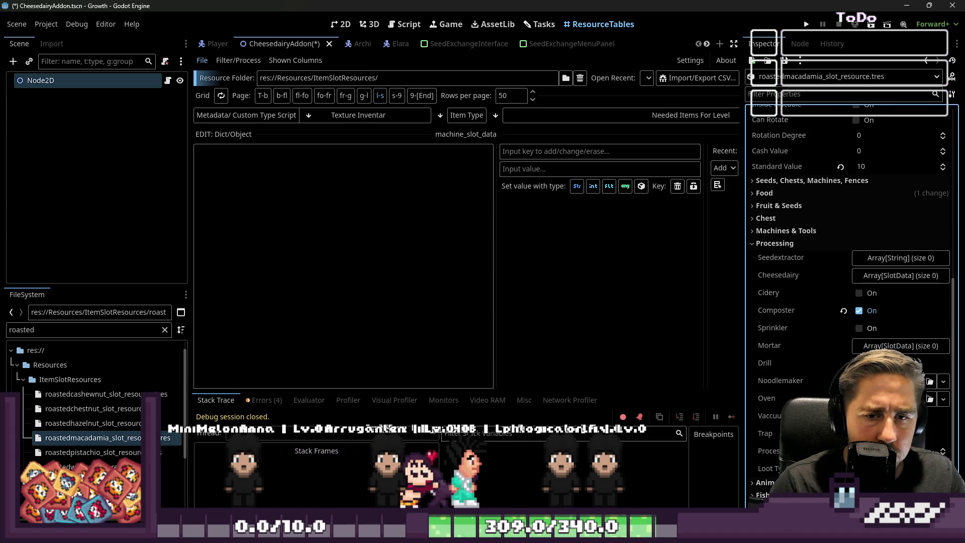
left_click(93, 453)
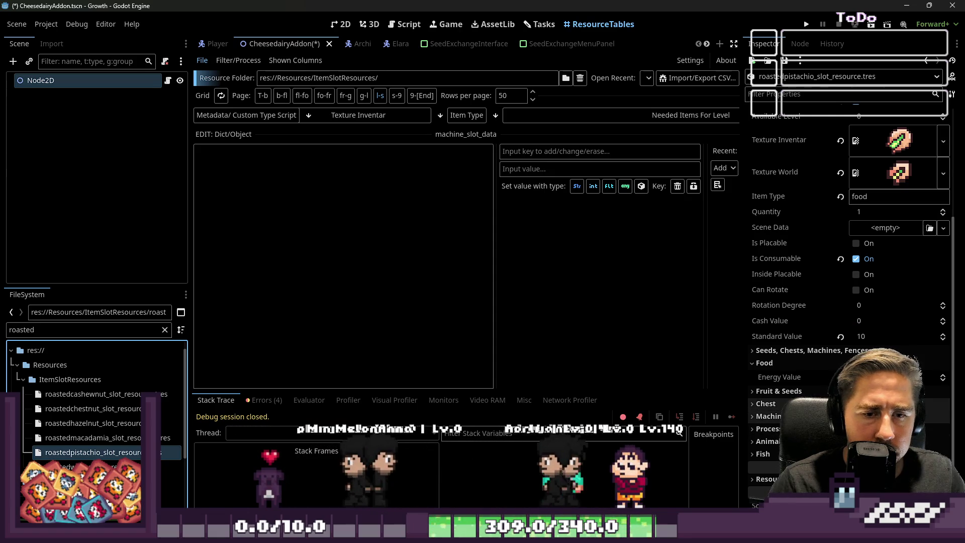
Step: Enable Composter on Roasted Pistachio and review its remaining properties
scroll(849, 301, "down", 3)
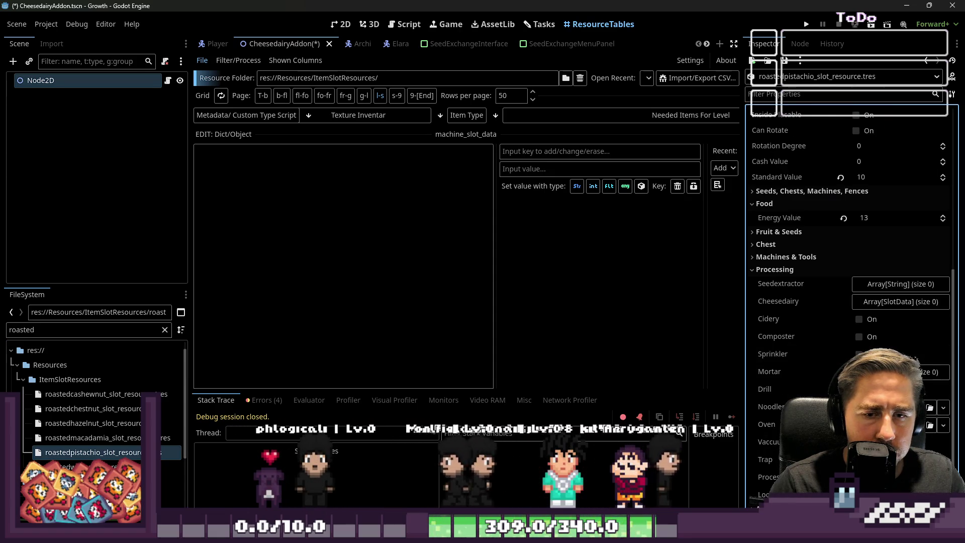
left_click(858, 336)
scroll(849, 327, "down", 1)
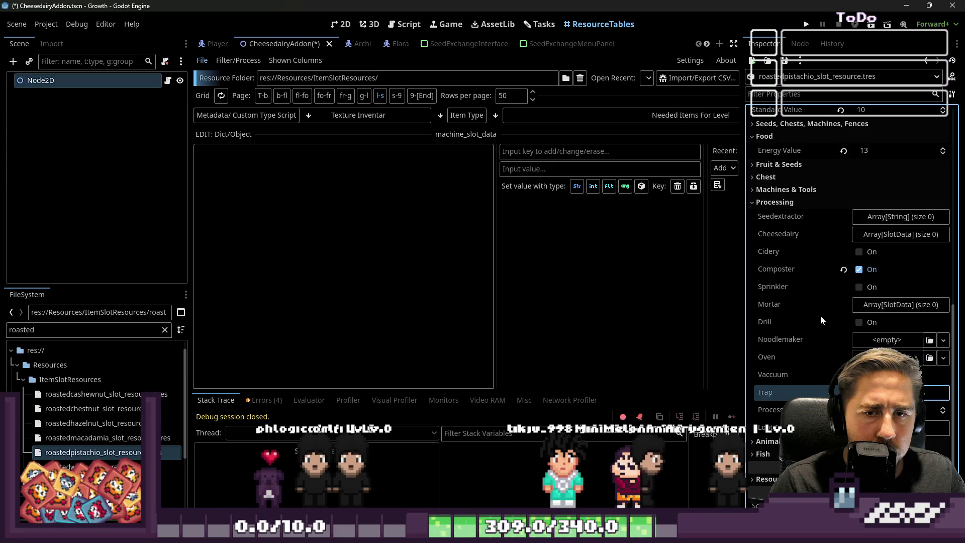
scroll(817, 200, "up", 4)
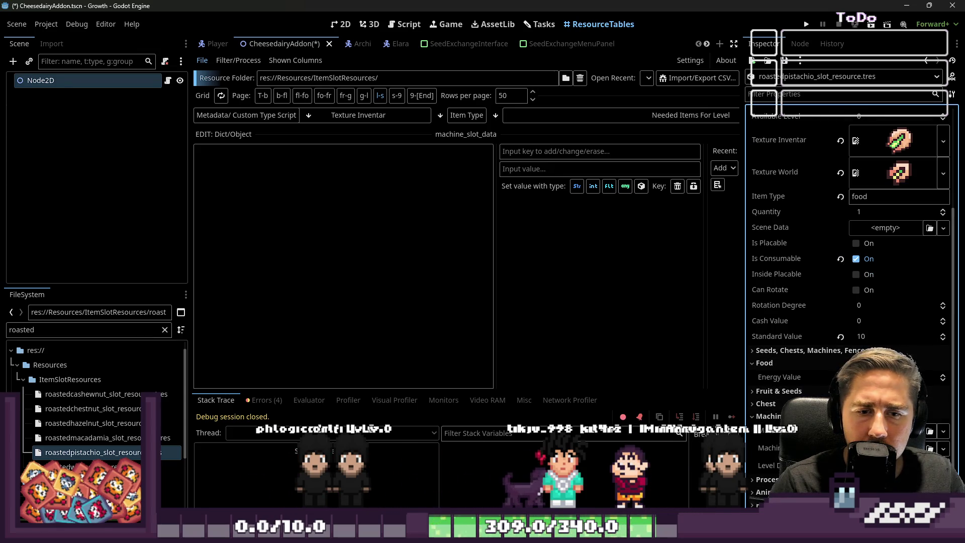
scroll(766, 406, "down", 3)
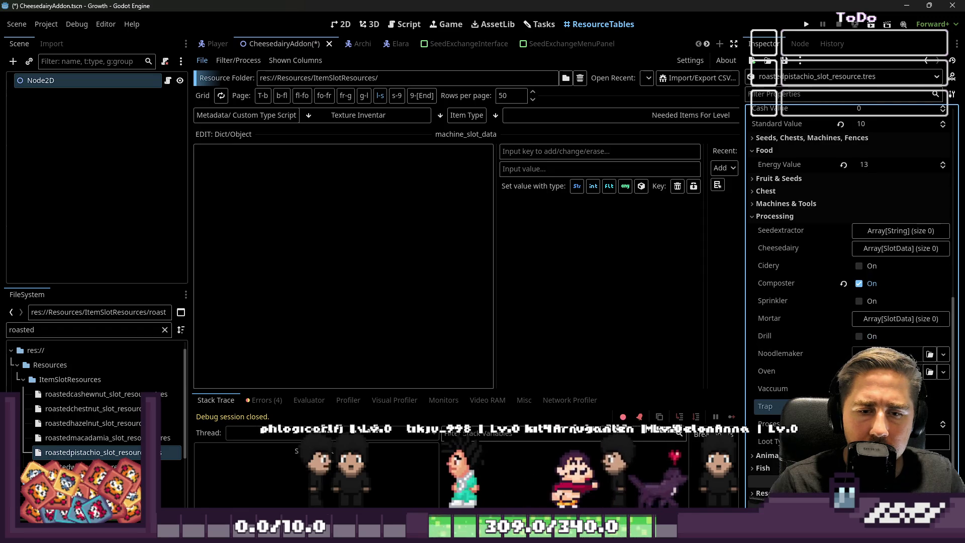
scroll(797, 227, "up", 4)
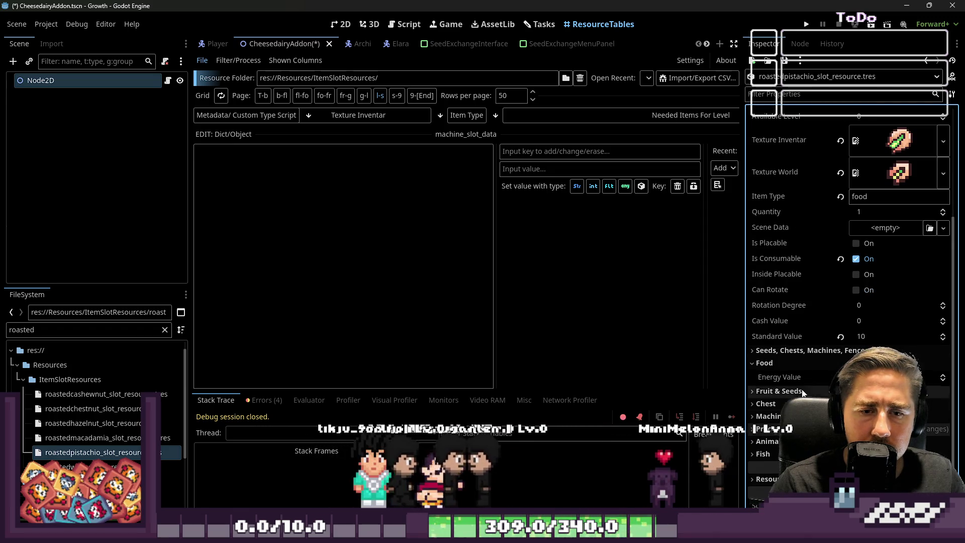
scroll(766, 406, "down", 3)
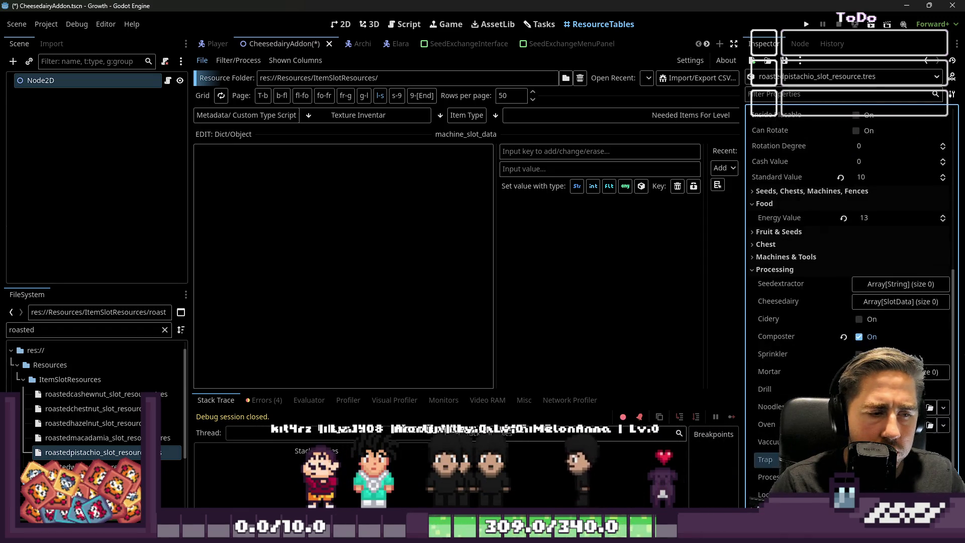